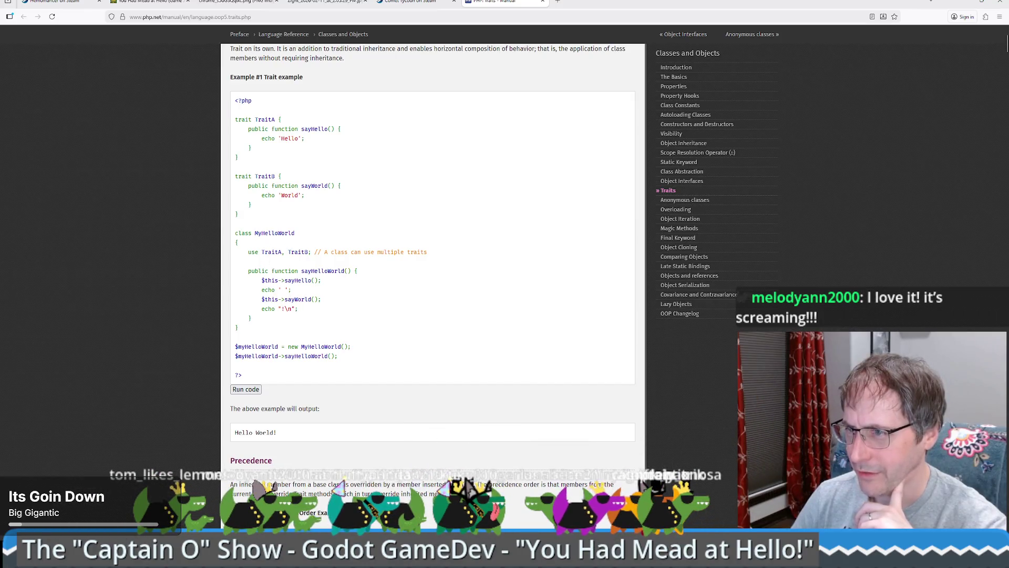
Highlight the MyHelloWorld class, its use line and the sayHelloWorld and sayHello calls.
{"action": "left_click_drag", "start_coordinate": [253, 233], "coordinate": [315, 234]}
{"action": "triple_click", "coordinate": [418, 255]}
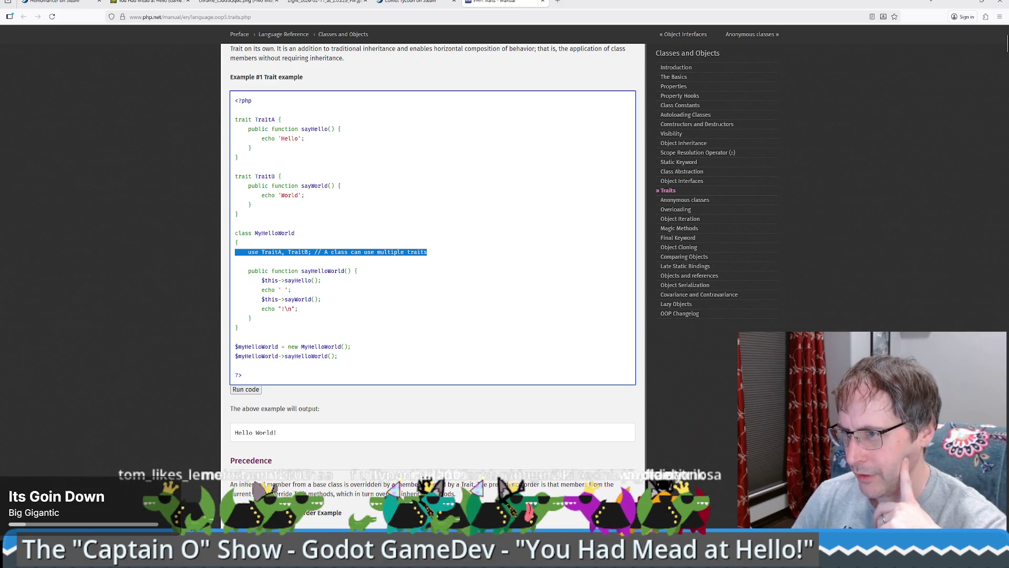
{"action": "left_click_drag", "start_coordinate": [296, 271], "coordinate": [363, 275]}
{"action": "left_click", "coordinate": [262, 281]}
{"action": "left_click_drag", "start_coordinate": [262, 281], "coordinate": [321, 280]}
{"action": "double_click", "coordinate": [297, 280]}
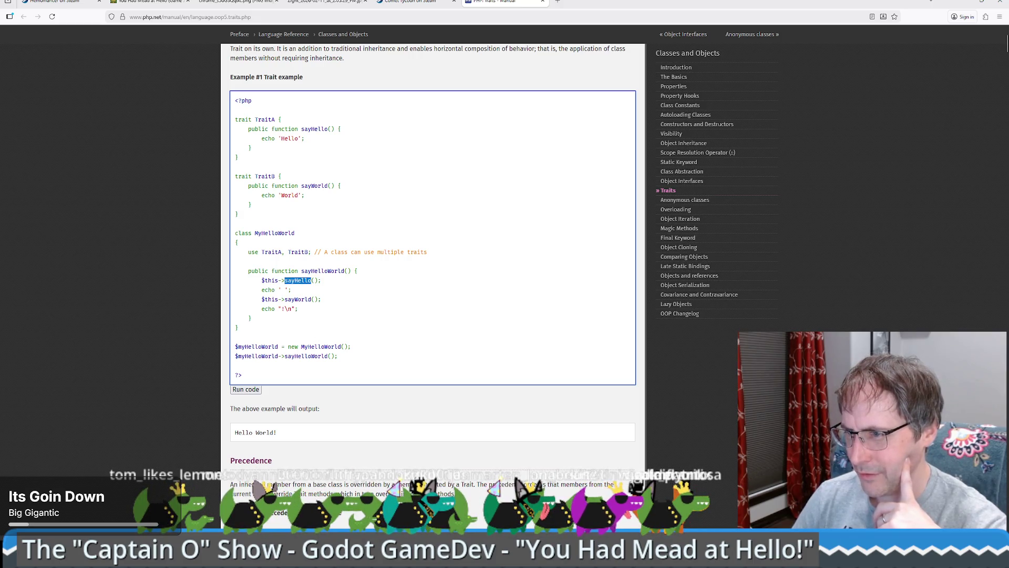
{"action": "mouse_move", "coordinate": [338, 356]}
{"action": "left_mouse_down"}
{"action": "mouse_move", "coordinate": [239, 347]}
{"action": "mouse_move", "coordinate": [235, 356]}
{"action": "left_mouse_up"}
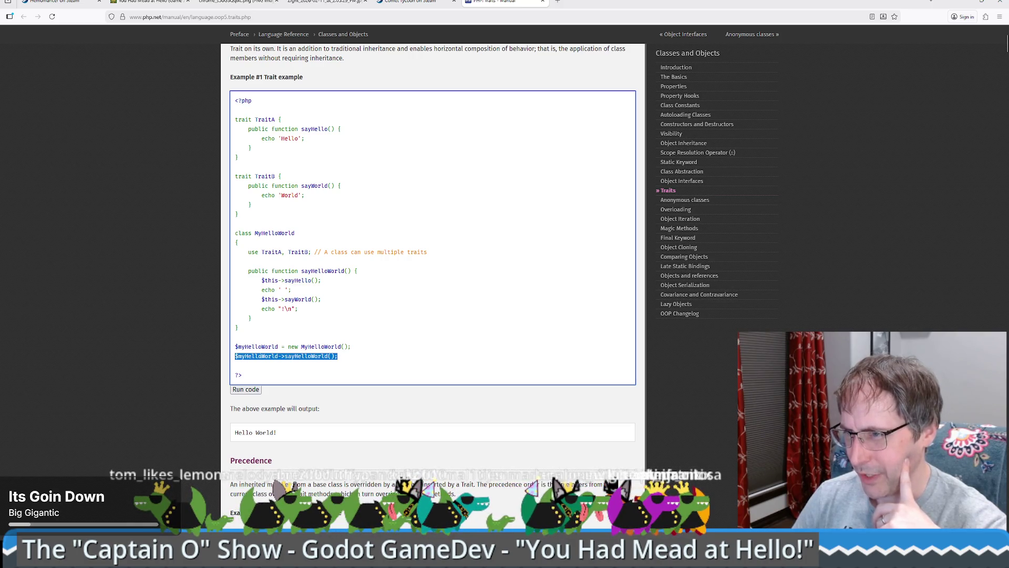
{"action": "double_click", "coordinate": [318, 357]}
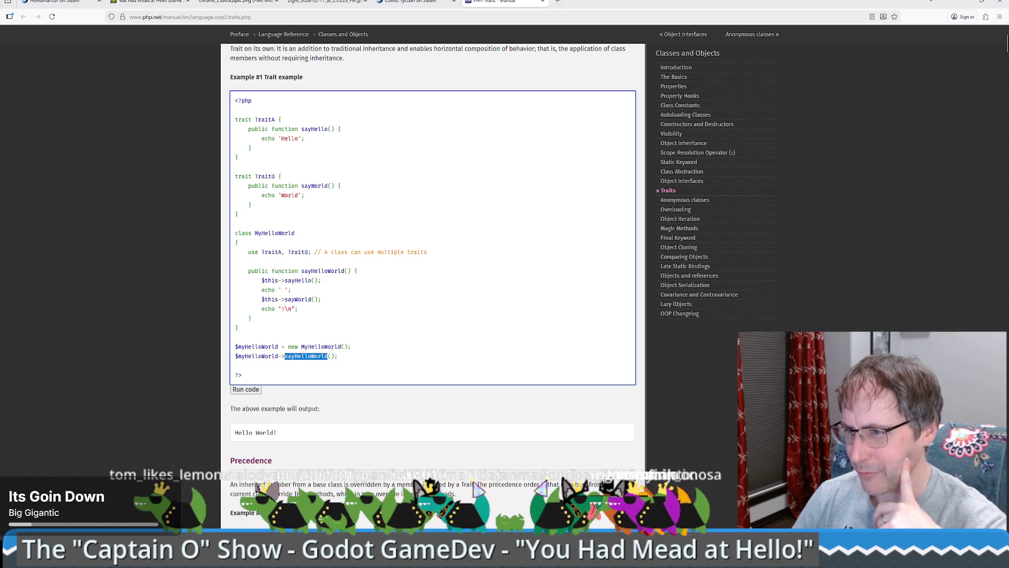
{"action": "left_click_drag", "start_coordinate": [294, 347], "coordinate": [341, 347]}
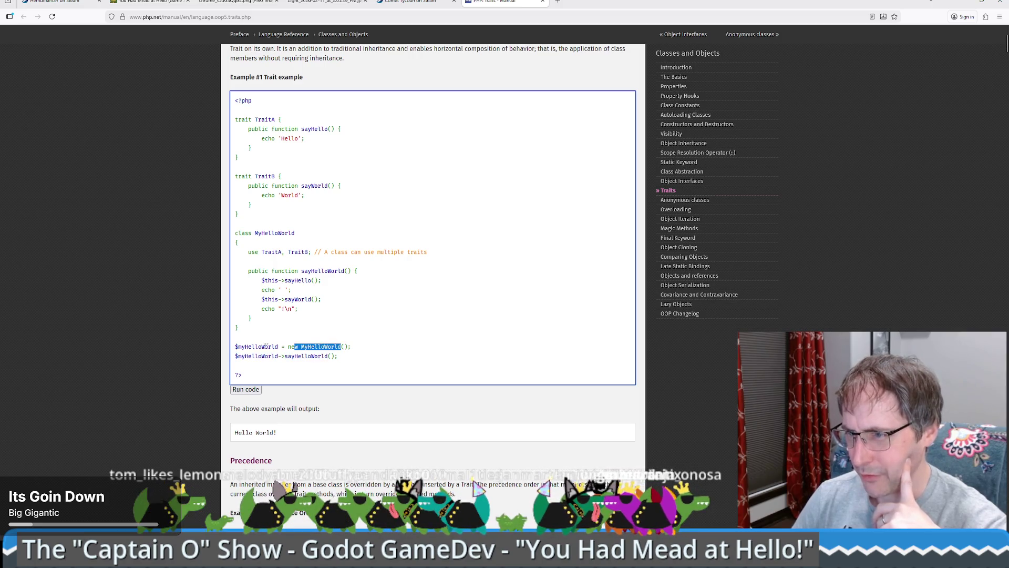
{"action": "left_click_drag", "start_coordinate": [253, 357], "coordinate": [332, 357]}
{"action": "double_click", "coordinate": [306, 356]}
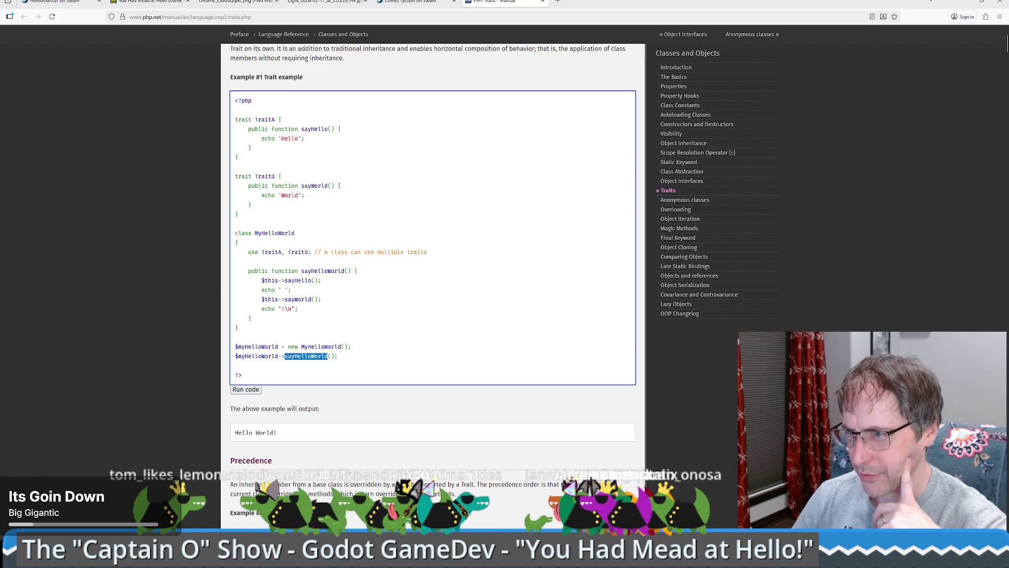
{"action": "double_click", "coordinate": [297, 280]}
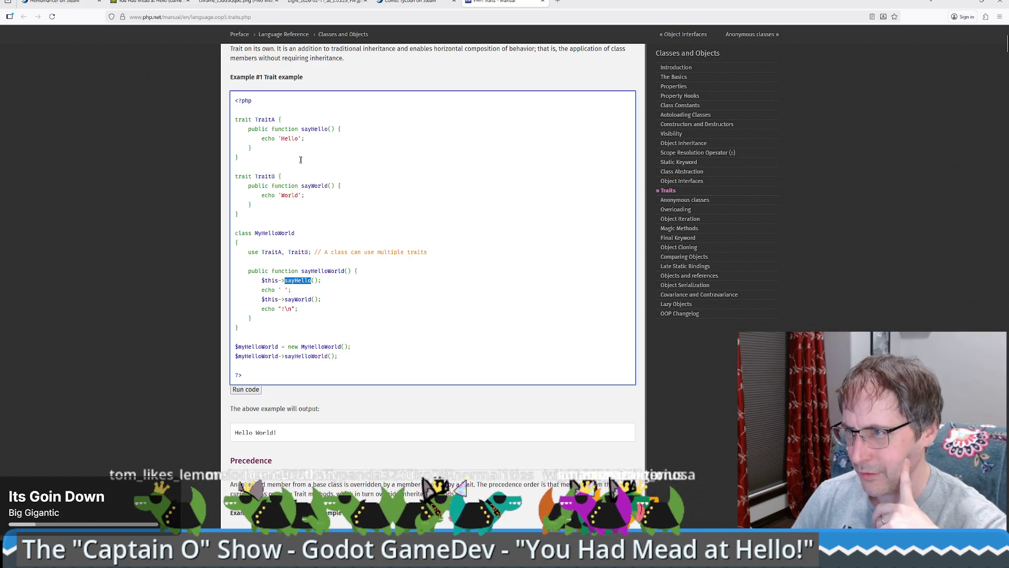
Highlight TraitA's sayHello method, its 'Hello' string and the TraitA and TraitB declarations.
{"action": "left_click_drag", "start_coordinate": [251, 148], "coordinate": [188, 125]}
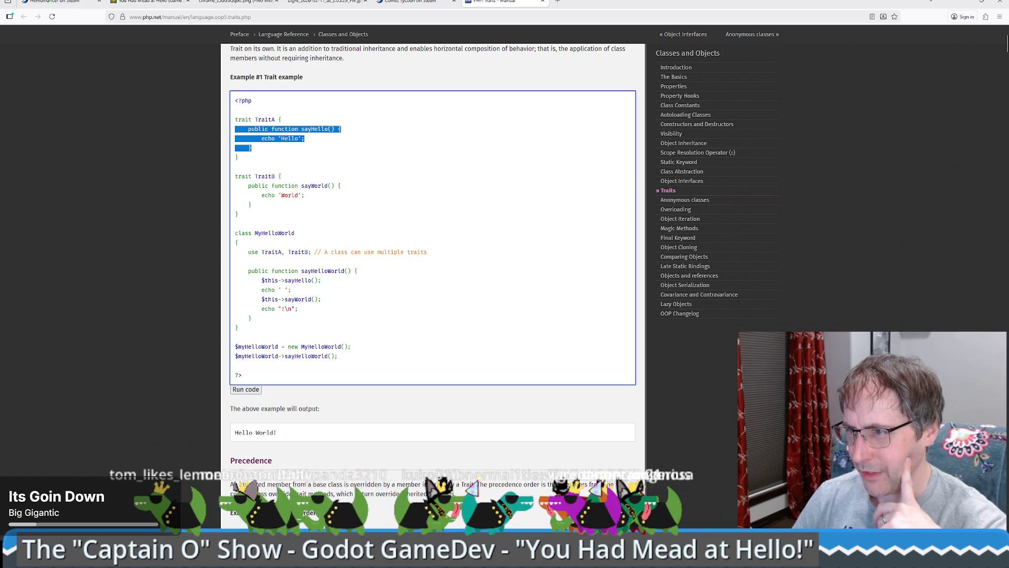
{"action": "left_click_drag", "start_coordinate": [248, 252], "coordinate": [285, 252]}
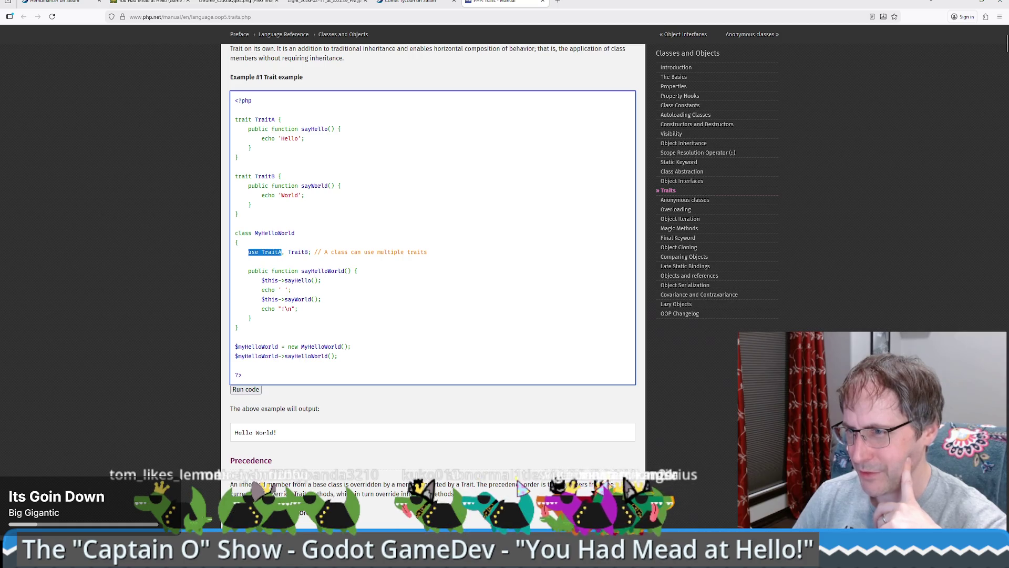
{"action": "left_click_drag", "start_coordinate": [275, 139], "coordinate": [304, 138]}
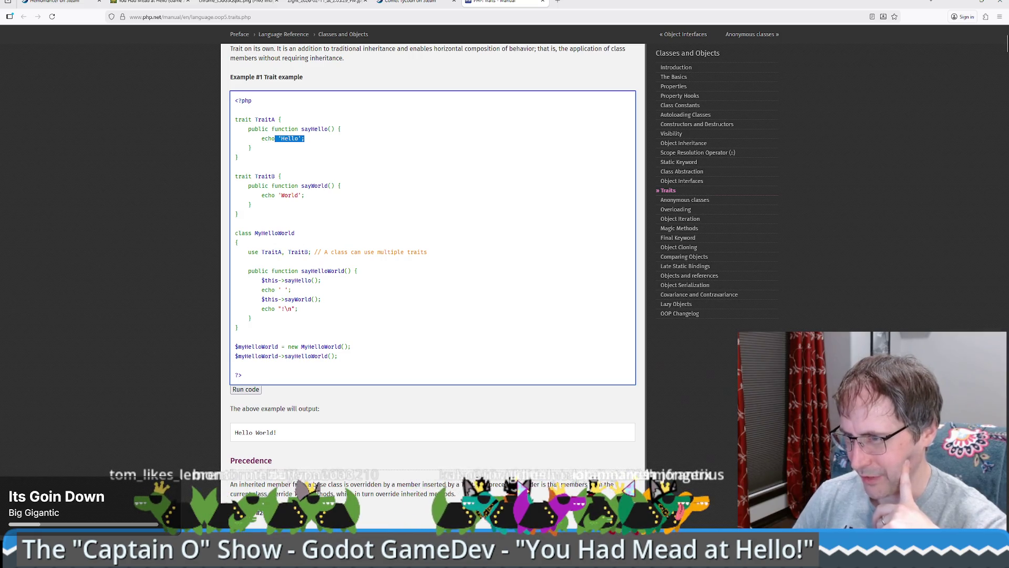
{"action": "left_click", "coordinate": [275, 252]}
{"action": "double_click", "coordinate": [265, 119]}
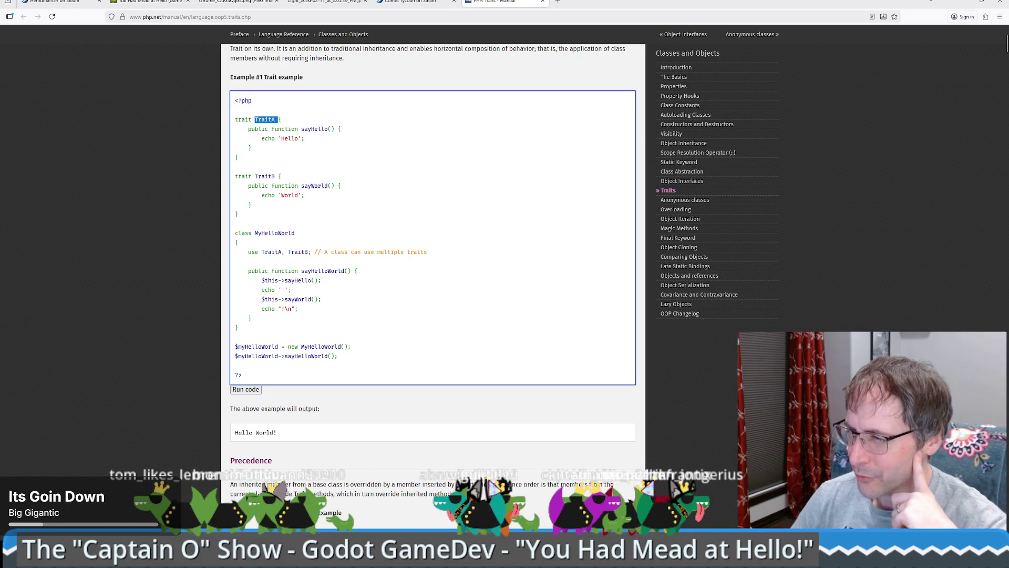
{"action": "scroll", "coordinate": [433, 236], "scroll_direction": "down", "scroll_amount": 5}
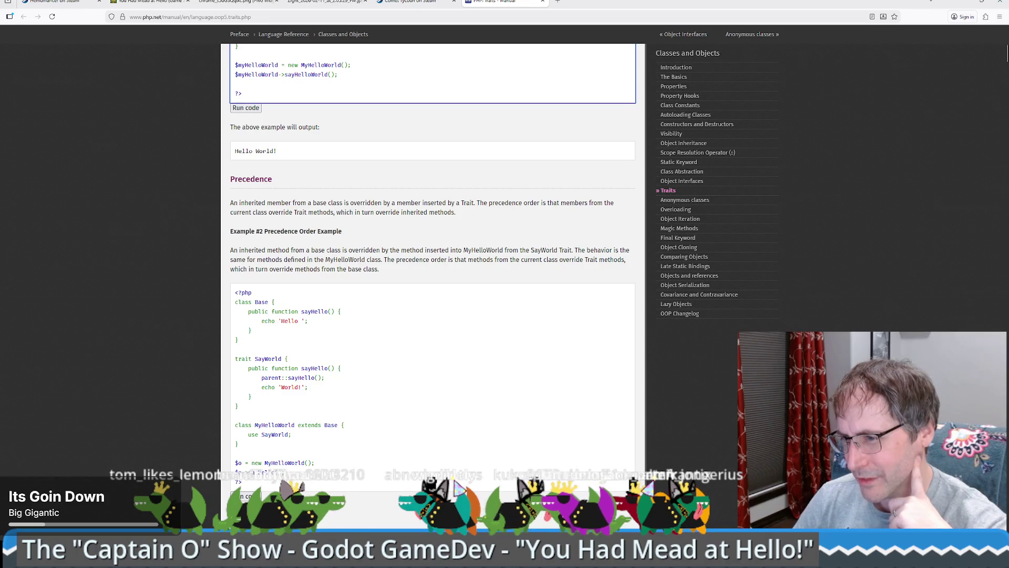
{"action": "scroll", "coordinate": [432, 237], "scroll_direction": "up", "scroll_amount": 5}
{"action": "mouse_move", "coordinate": [253, 177]}
{"action": "left_mouse_down"}
{"action": "mouse_move", "coordinate": [267, 177]}
{"action": "mouse_move", "coordinate": [235, 120]}
{"action": "left_mouse_up"}
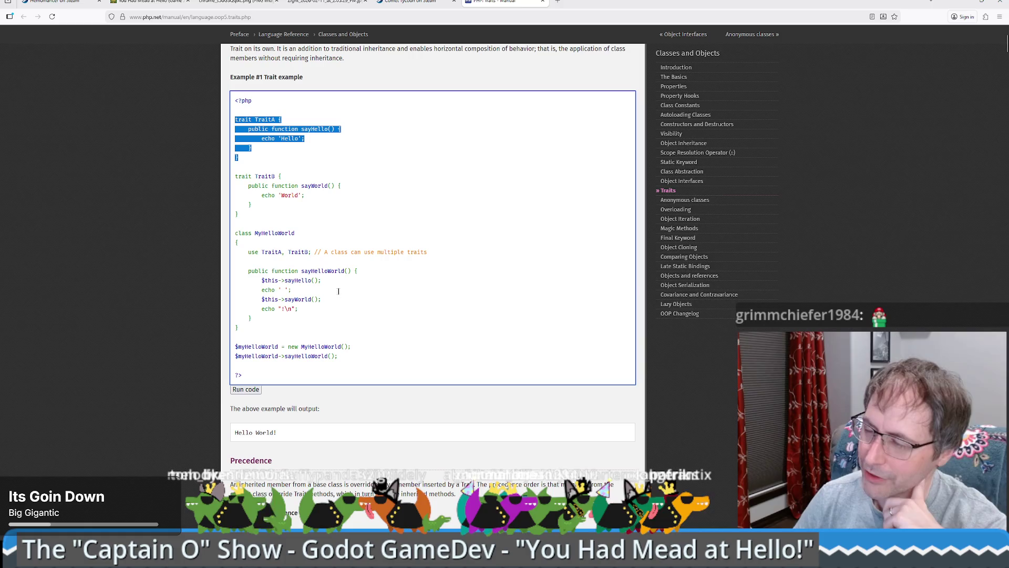
Scroll down to Example #3 Alternate Precedence Order and click into its code.
{"action": "scroll", "coordinate": [432, 237], "scroll_direction": "down", "scroll_amount": 1}
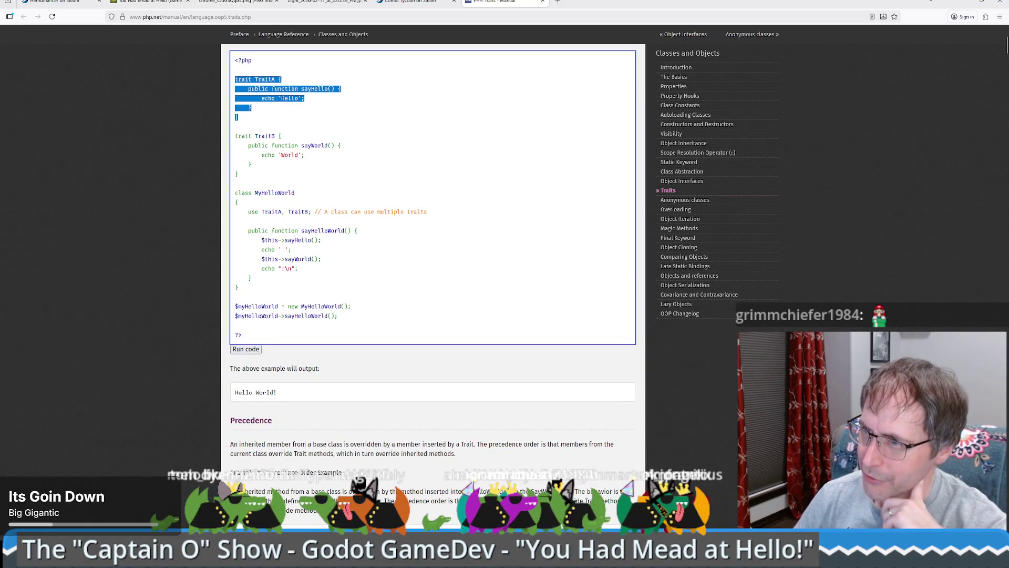
{"action": "scroll", "coordinate": [265, 225], "scroll_direction": "down", "scroll_amount": 5}
{"action": "scroll", "coordinate": [267, 225], "scroll_direction": "down", "scroll_amount": 7}
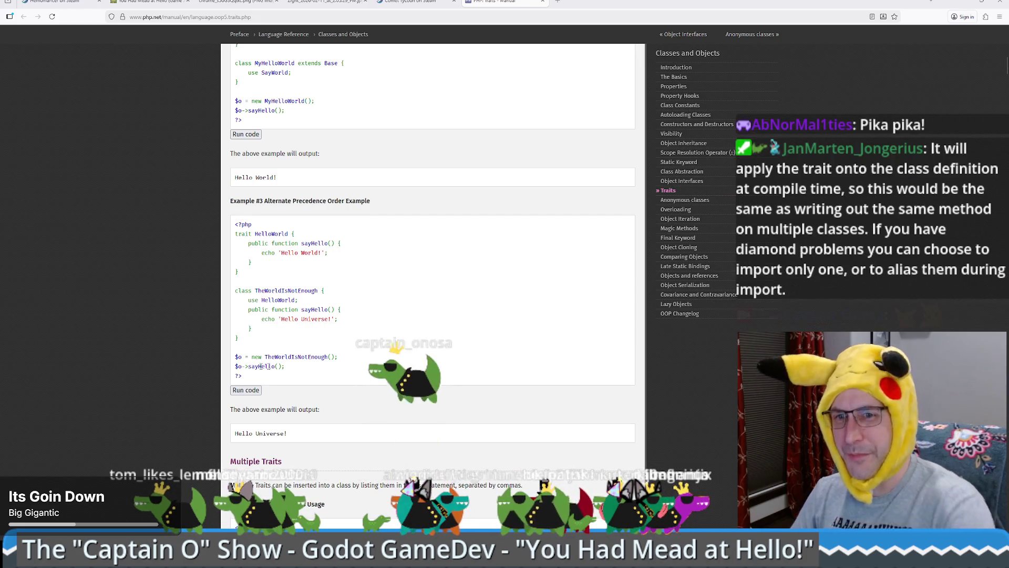
{"action": "left_click", "coordinate": [414, 368]}
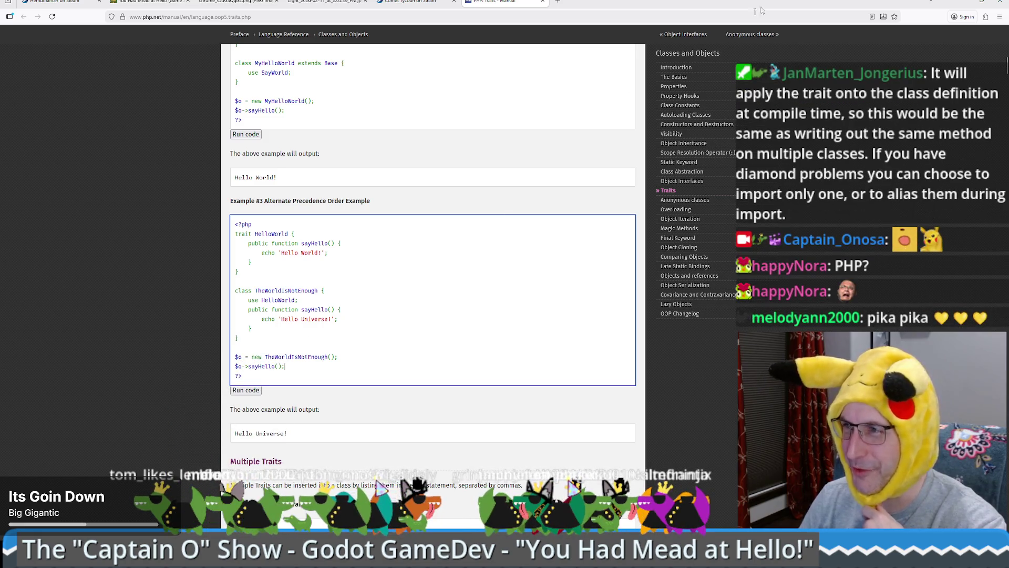
{"action": "key", "text": "alt+Tab"}
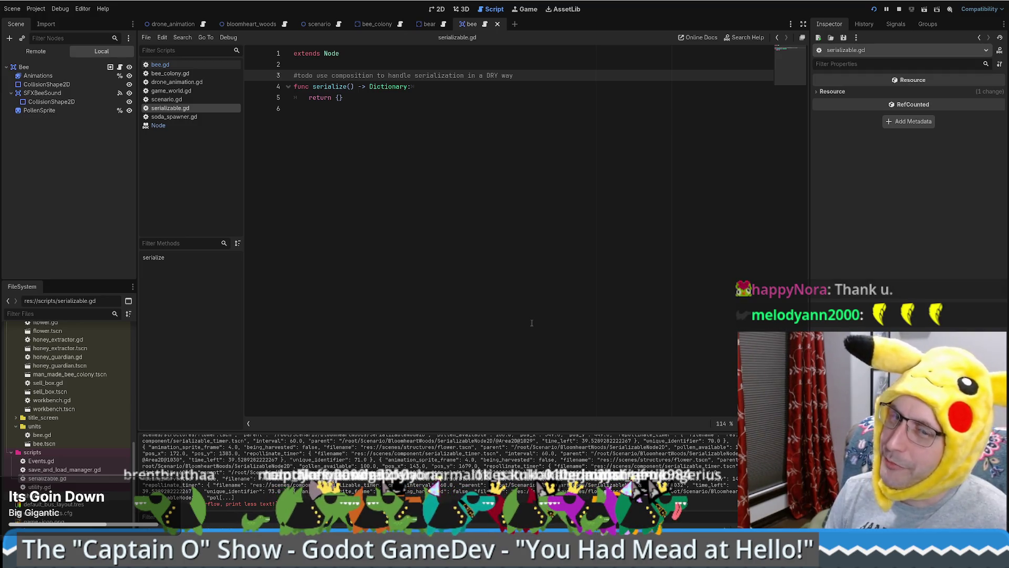
Switch the script editor from serializable.gd back to bee.gd.
{"action": "mouse_move", "coordinate": [431, 25]}
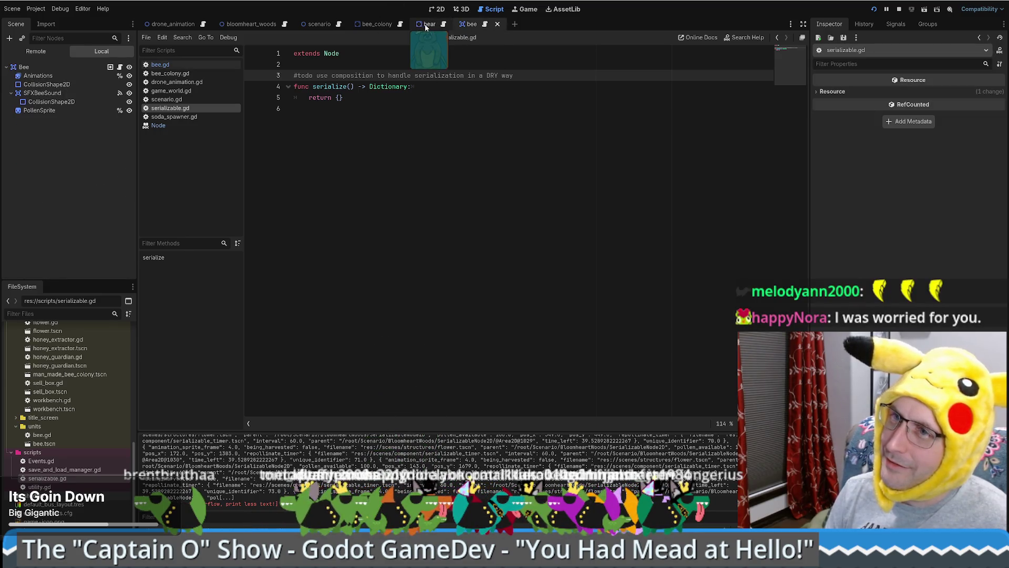
{"action": "key", "text": "alt+Left"}
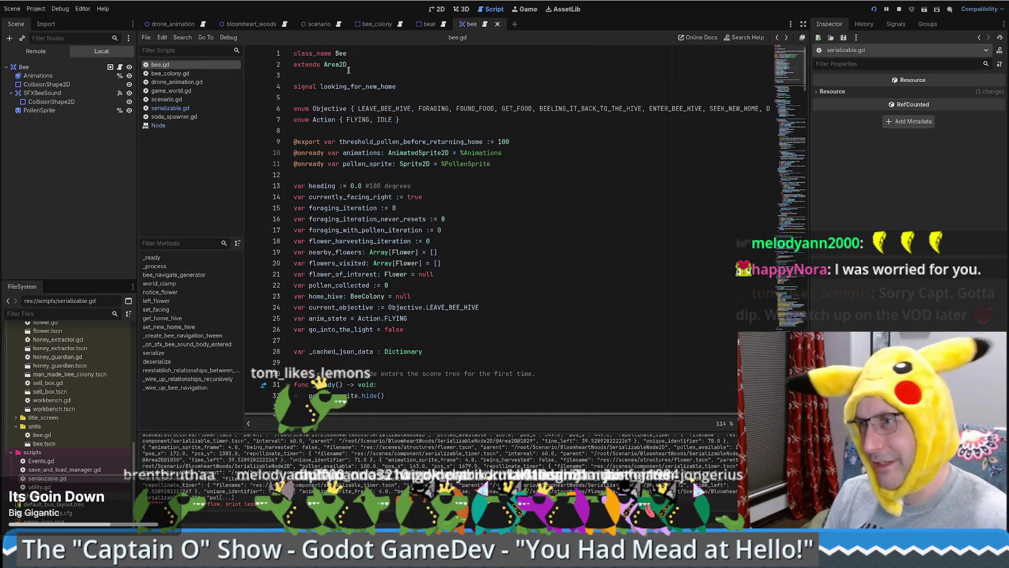
Rewrite bee.gd line 2 as 'extends Seriazable<Area2D>' and select the Seriazable name.
{"action": "left_click", "coordinate": [436, 64]}
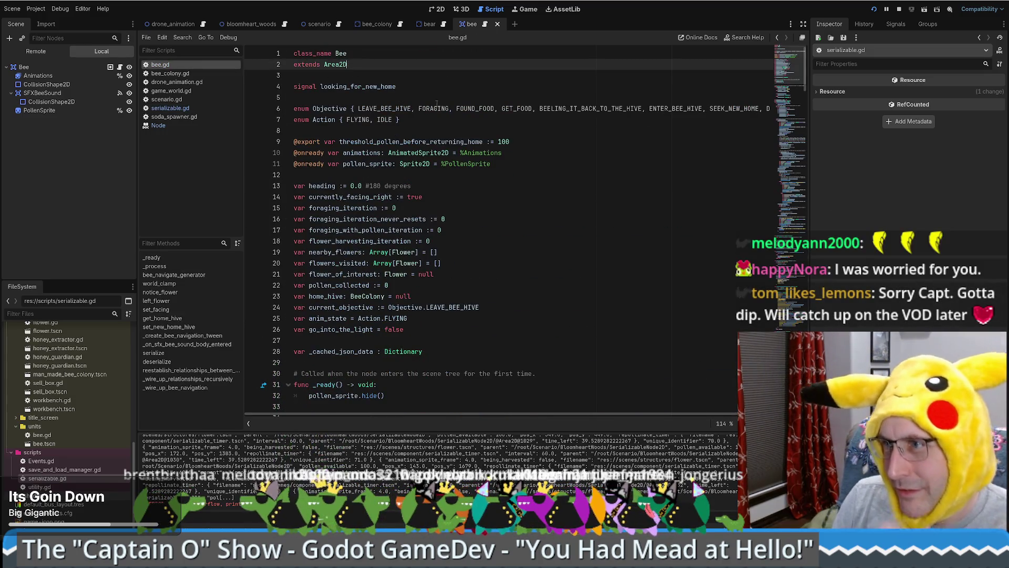
{"action": "left_click", "coordinate": [325, 64]}
{"action": "type", "text": "Sera"}
{"action": "key", "text": "BackSpace"}
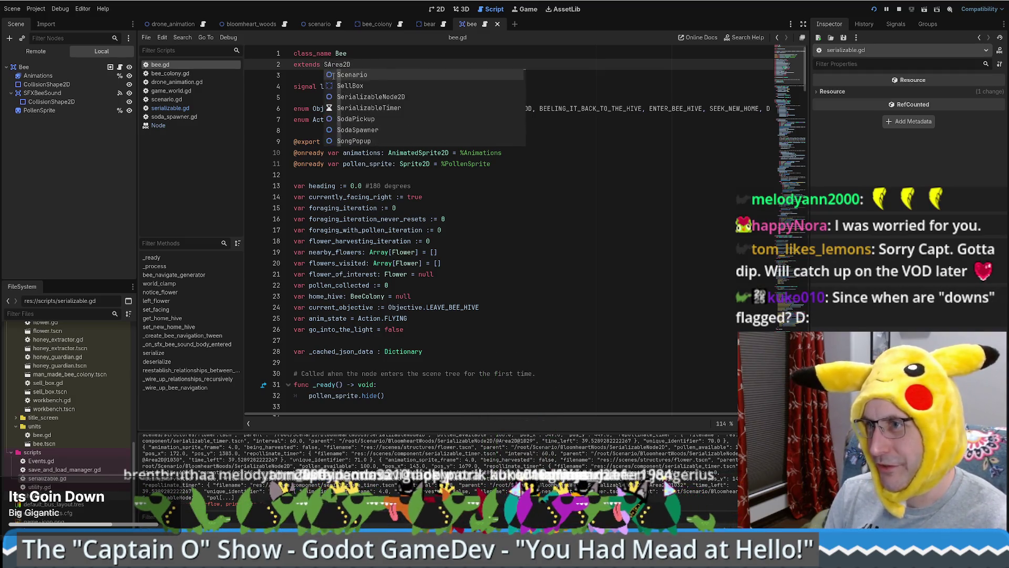
{"action": "type", "text": "iazable"}
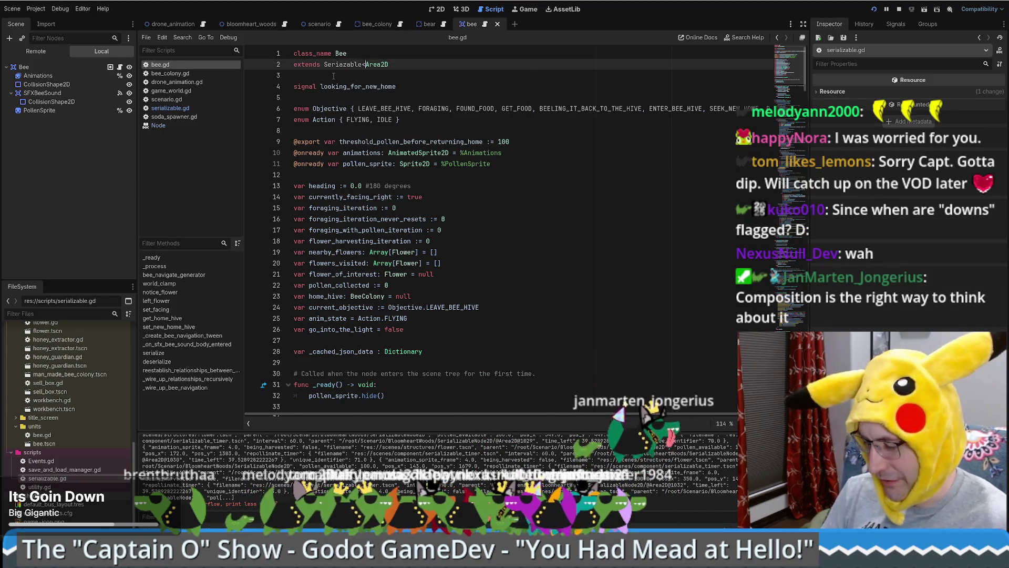
{"action": "key", "text": "End"}
{"action": "type", "text": ">"}
{"action": "key", "text": "Left"}
{"action": "key", "text": "ctrl+shift+Left"}
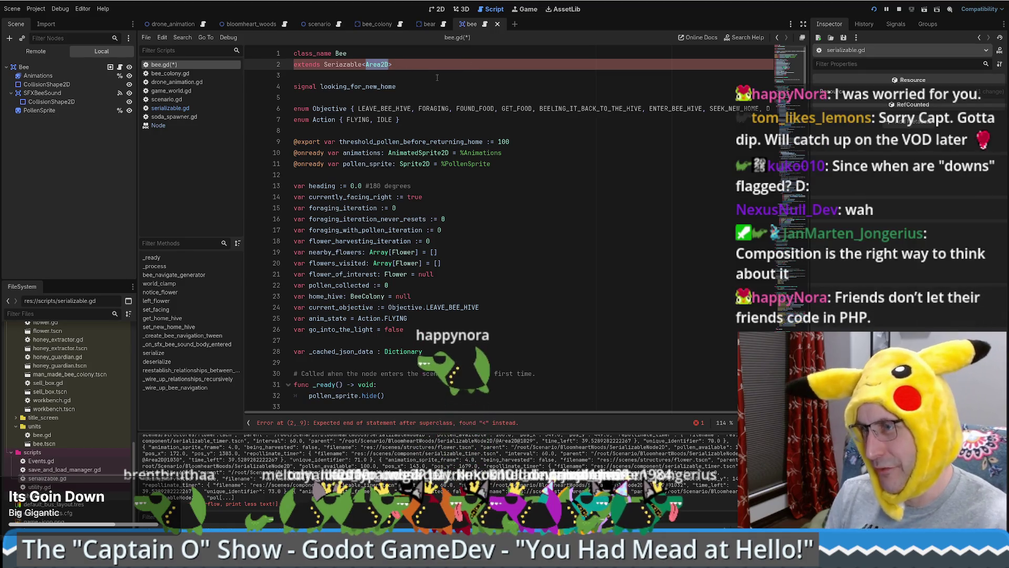
{"action": "double_click", "coordinate": [324, 67]}
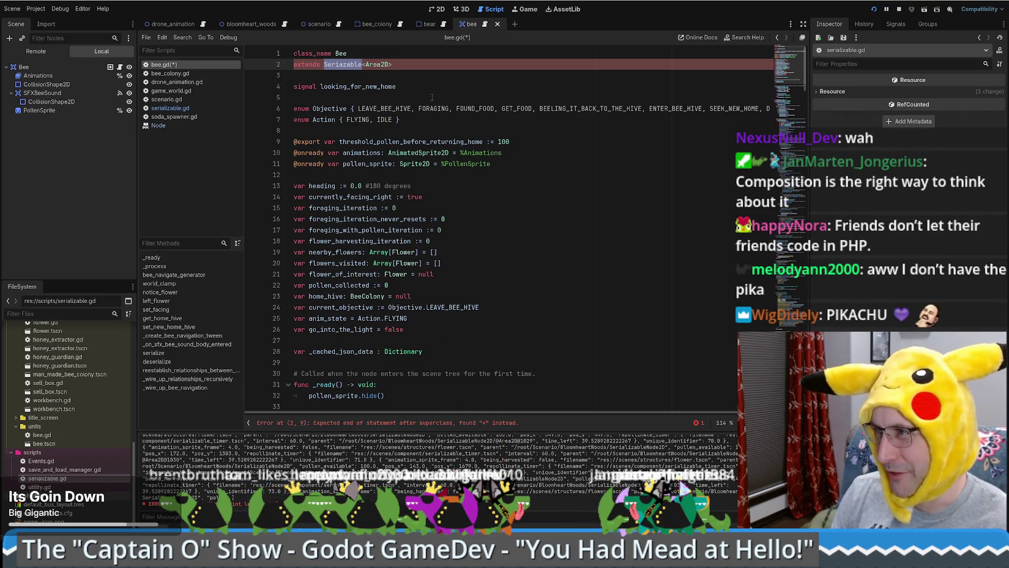
Undo the superclass edits so bee.gd's line 2 reverts to extends Area2D.
{"action": "key", "text": "ctrl+z"}
{"action": "type", "text": "er"}
{"action": "key", "text": "ctrl+z"}
{"action": "key", "text": "ctrl+z"}
{"action": "key", "text": "ctrl+z"}
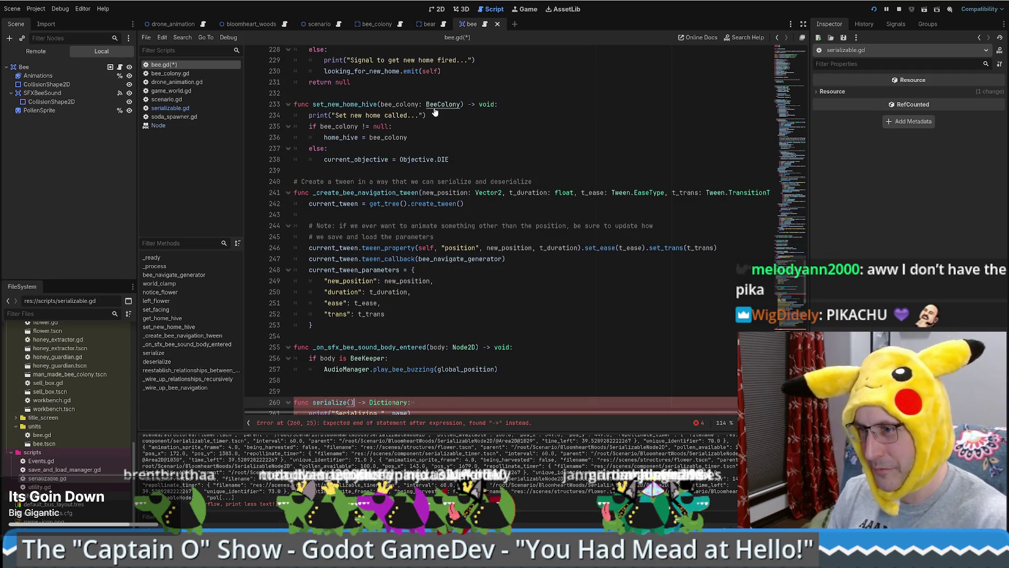
{"action": "key", "text": "ctrl+z"}
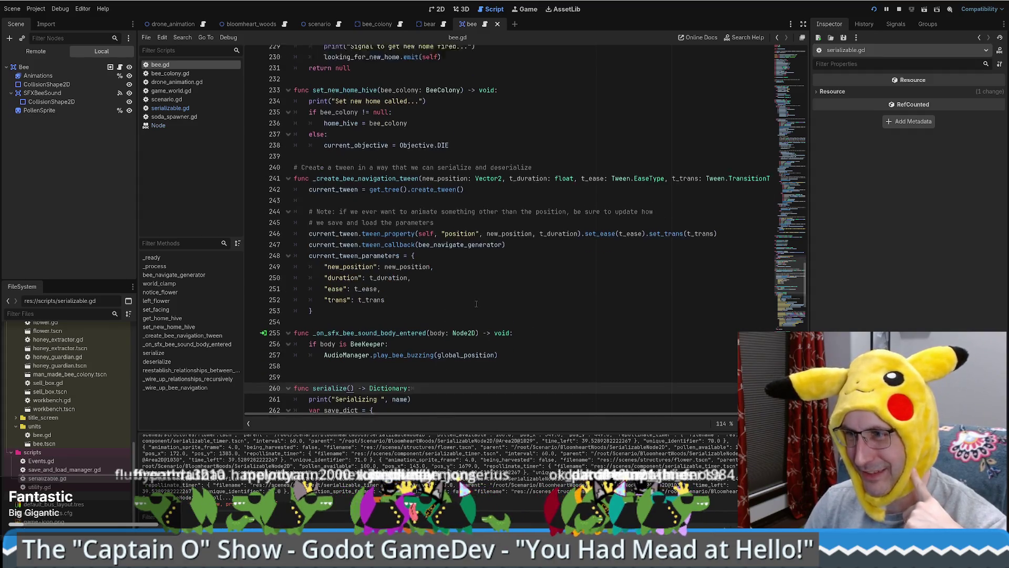
{"action": "scroll", "coordinate": [476, 304], "scroll_direction": "down", "scroll_amount": 1}
{"action": "mouse_move", "coordinate": [788, 278]}
{"action": "left_mouse_down"}
{"action": "mouse_move", "coordinate": [766, 109]}
{"action": "mouse_move", "coordinate": [779, 69]}
{"action": "left_mouse_up"}
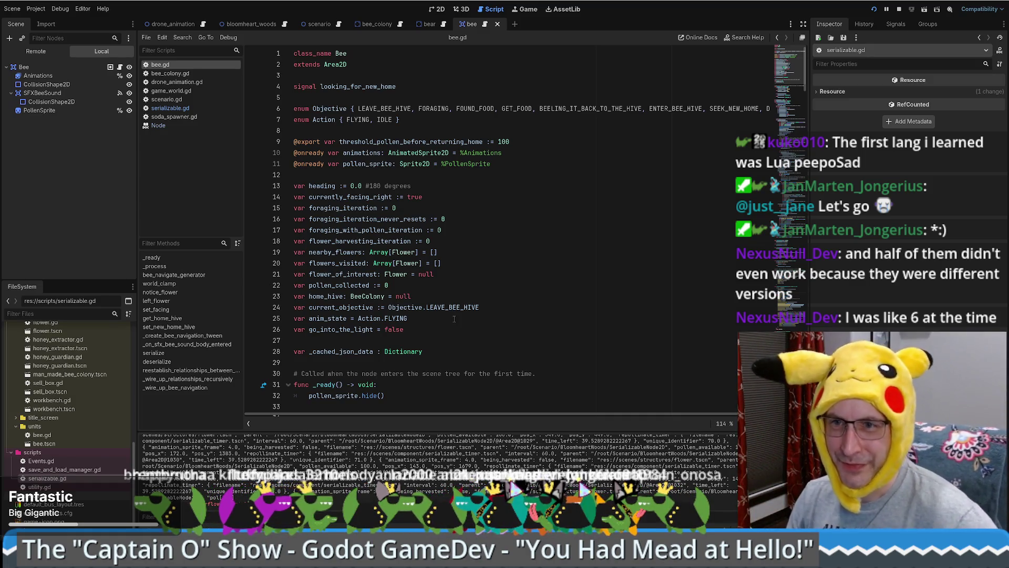
{"action": "mouse_move", "coordinate": [443, 307]}
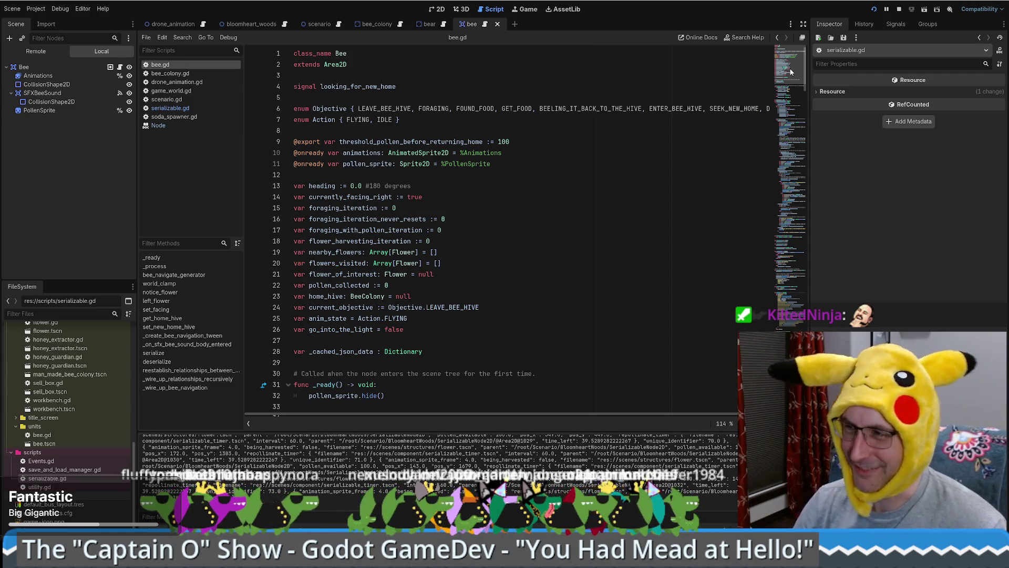
{"action": "scroll", "coordinate": [791, 72], "scroll_direction": "down", "scroll_amount": 1}
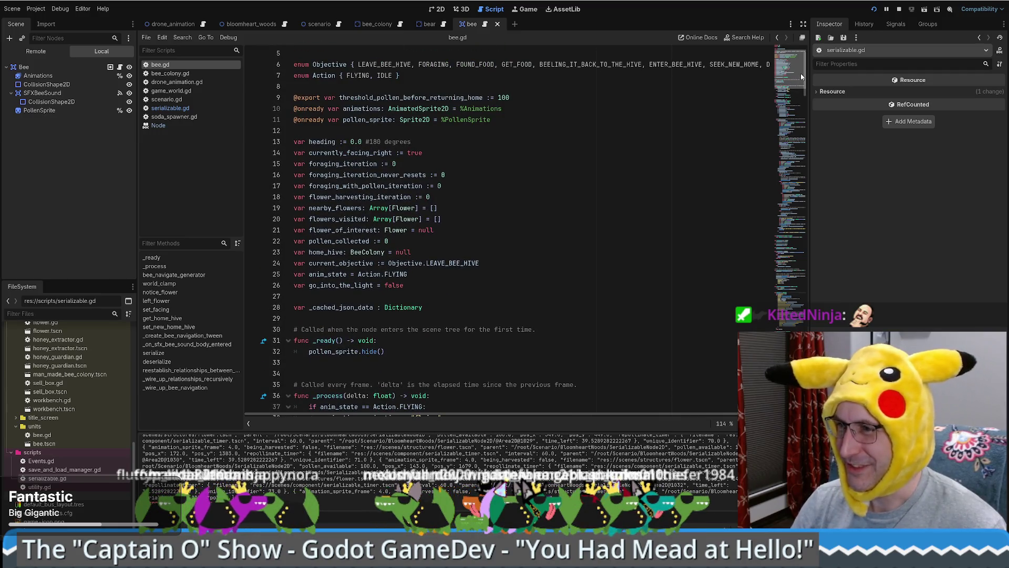
{"action": "scroll", "coordinate": [800, 74], "scroll_direction": "up", "scroll_amount": 1}
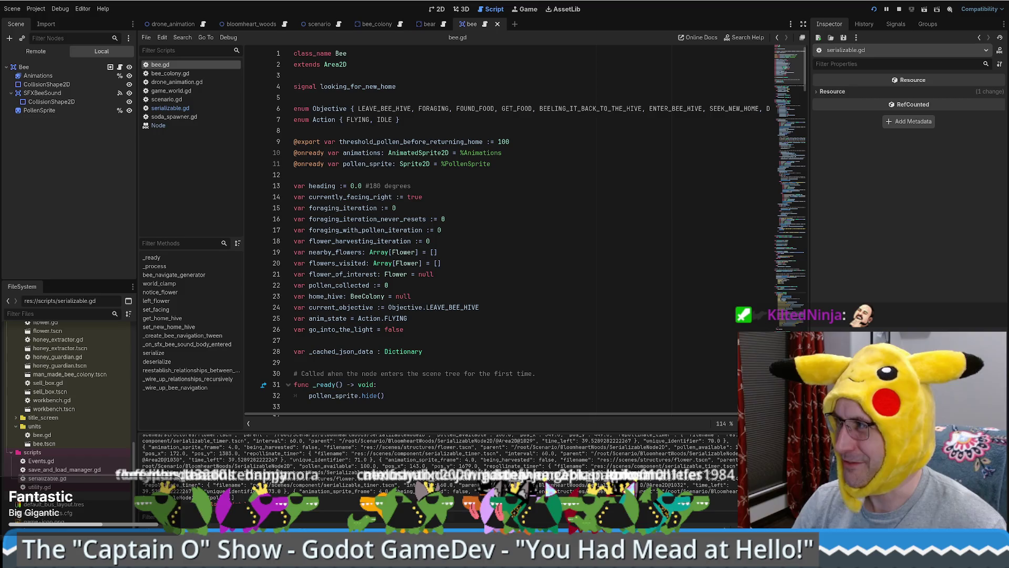
{"action": "left_click", "coordinate": [580, 249]}
{"action": "scroll", "coordinate": [581, 249], "scroll_direction": "down", "scroll_amount": 3}
{"action": "scroll", "coordinate": [584, 248], "scroll_direction": "up", "scroll_amount": 4}
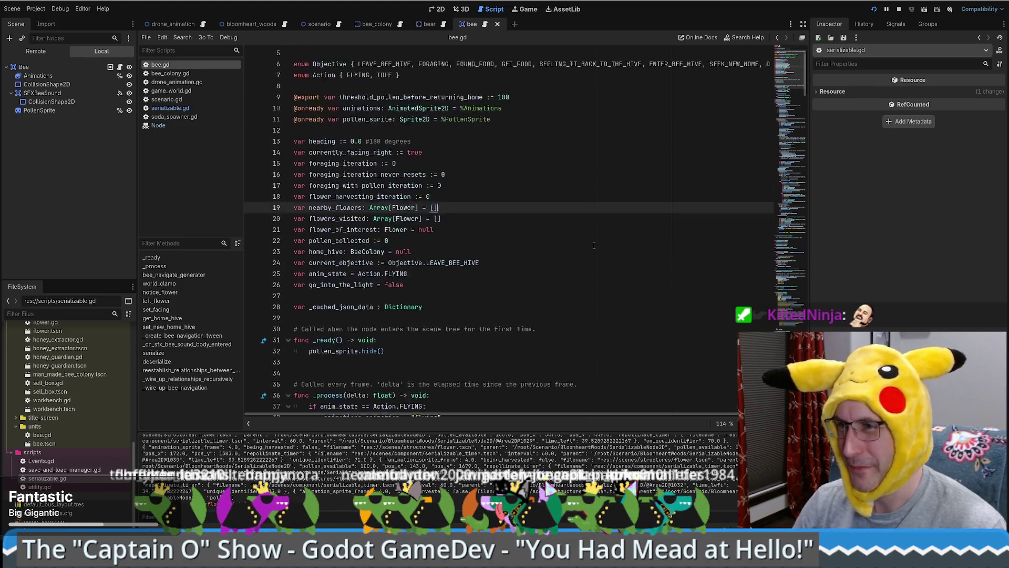
{"action": "scroll", "coordinate": [590, 246], "scroll_direction": "down", "scroll_amount": 2}
{"action": "scroll", "coordinate": [590, 245], "scroll_direction": "down", "scroll_amount": 5}
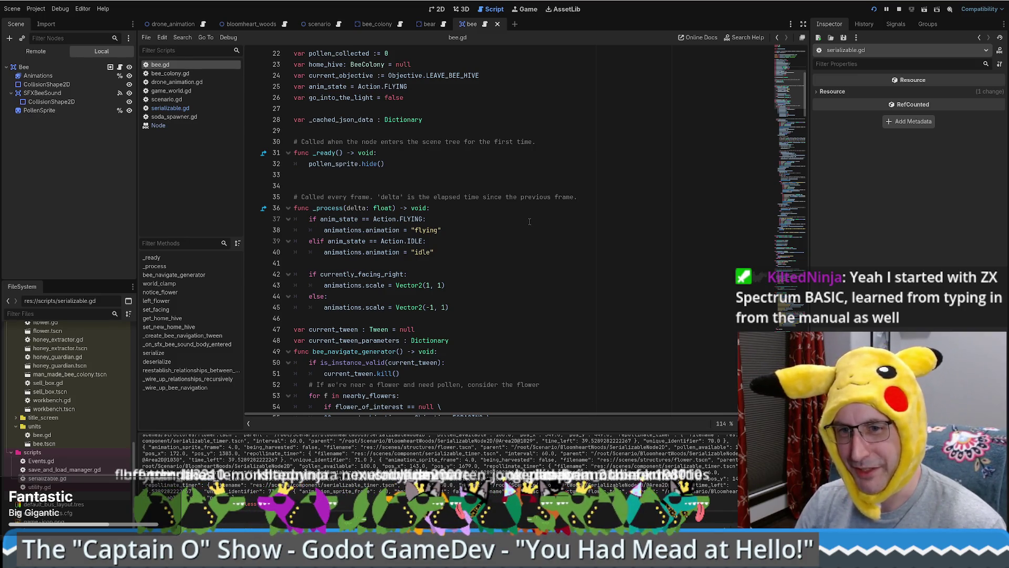
{"action": "scroll", "coordinate": [526, 222], "scroll_direction": "down", "scroll_amount": 7}
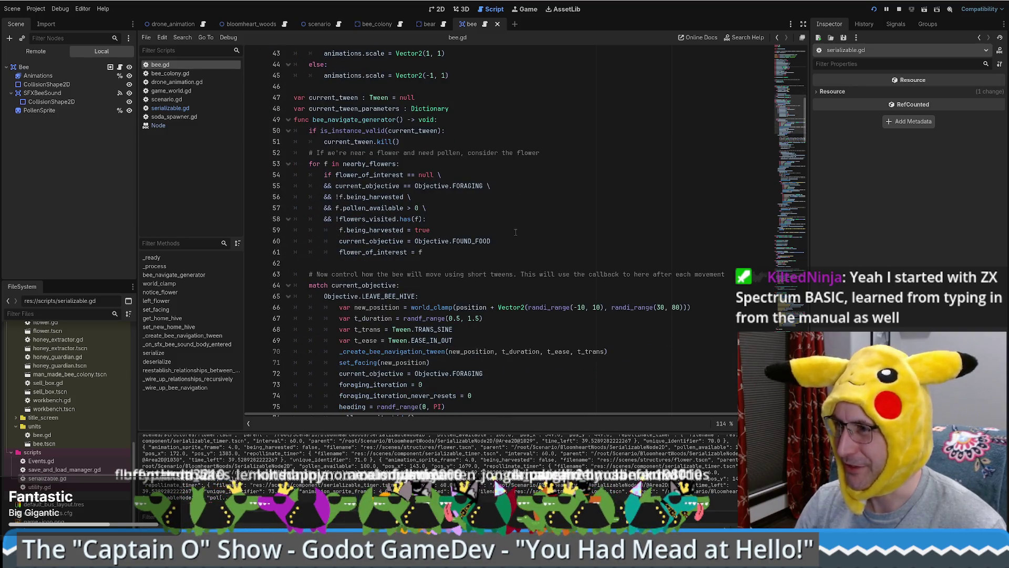
{"action": "scroll", "coordinate": [509, 225], "scroll_direction": "up", "scroll_amount": 14}
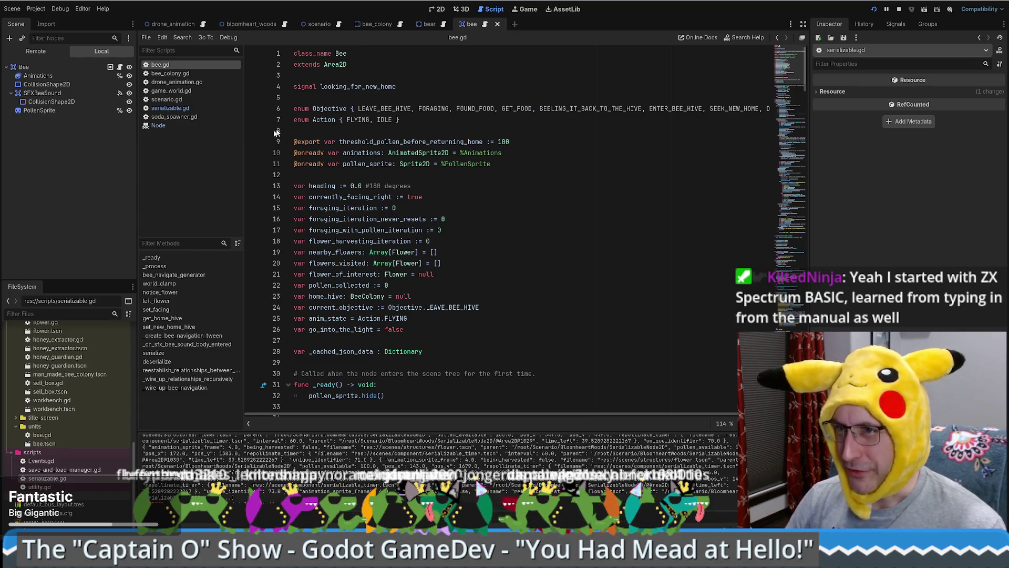
{"action": "left_click", "coordinate": [443, 174]}
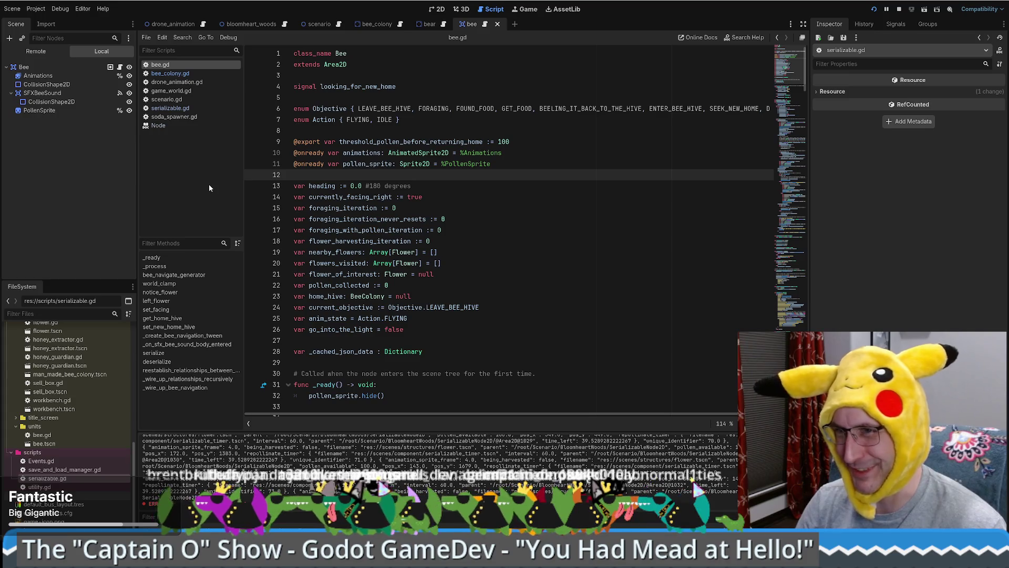
{"action": "left_click", "coordinate": [486, 196]}
{"action": "left_click", "coordinate": [486, 179]}
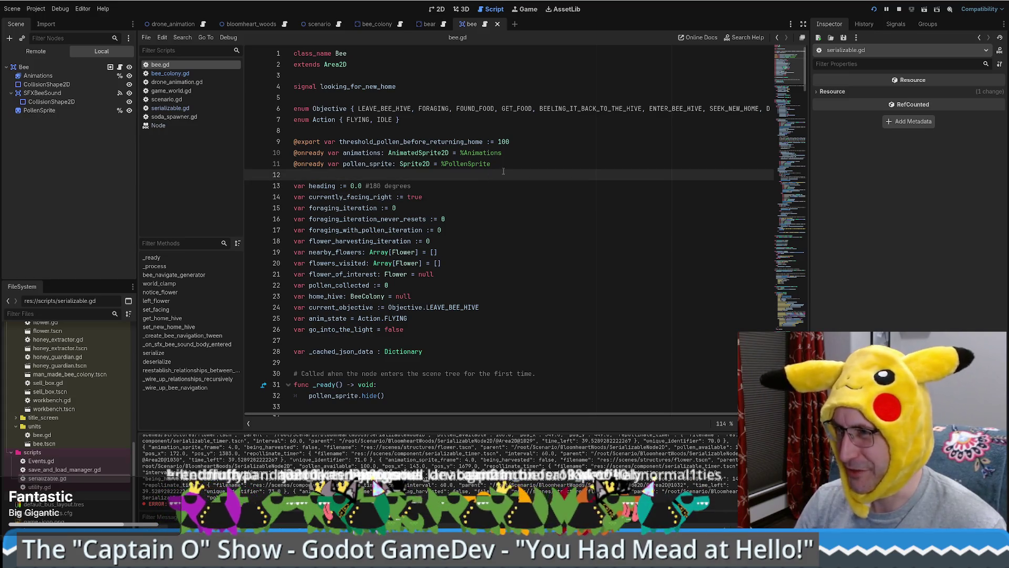
{"action": "left_click", "coordinate": [505, 164]}
{"action": "left_click", "coordinate": [524, 132]}
{"action": "left_click", "coordinate": [517, 152]}
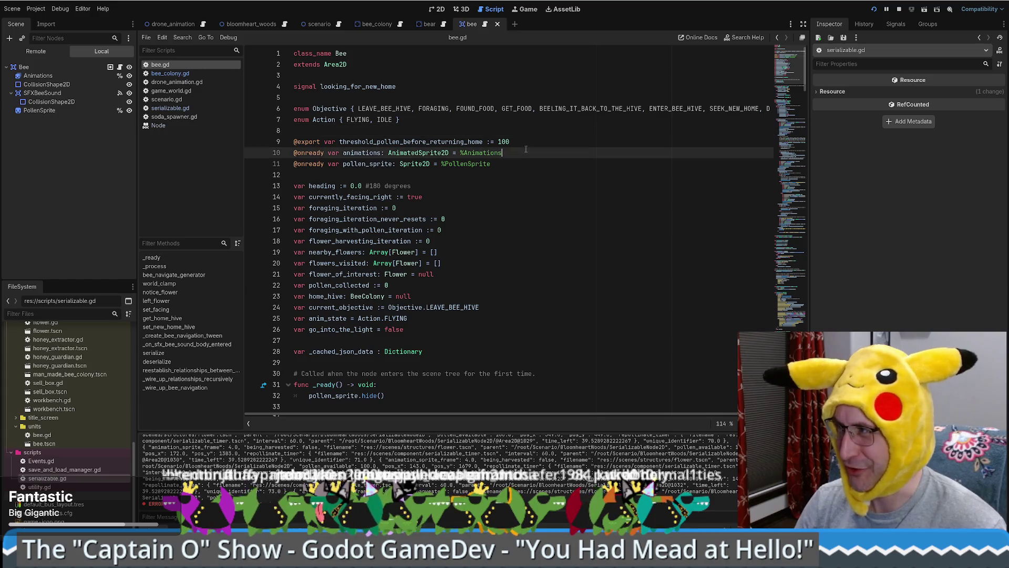
{"action": "left_click", "coordinate": [180, 117]}
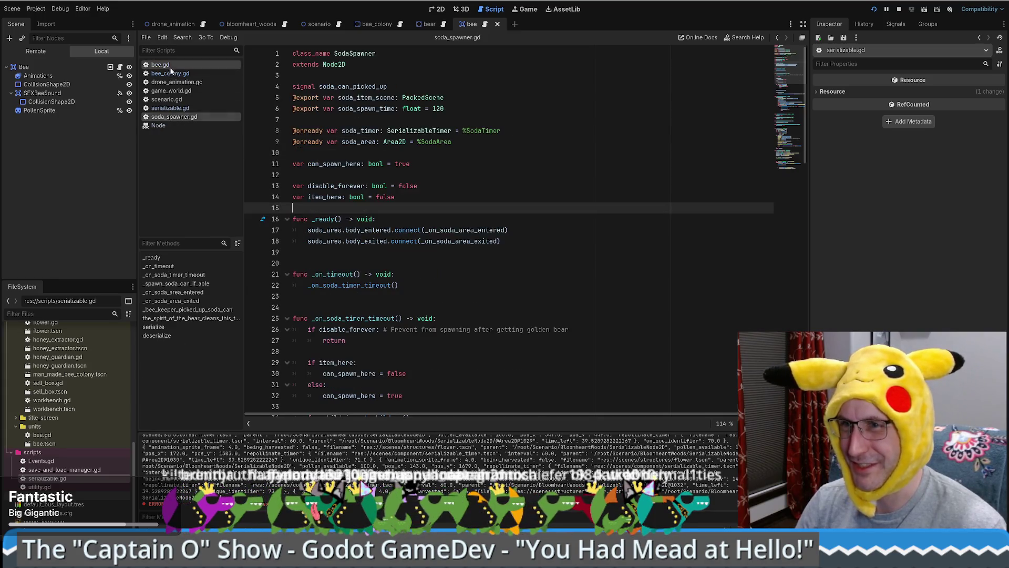
{"action": "left_click", "coordinate": [161, 64]}
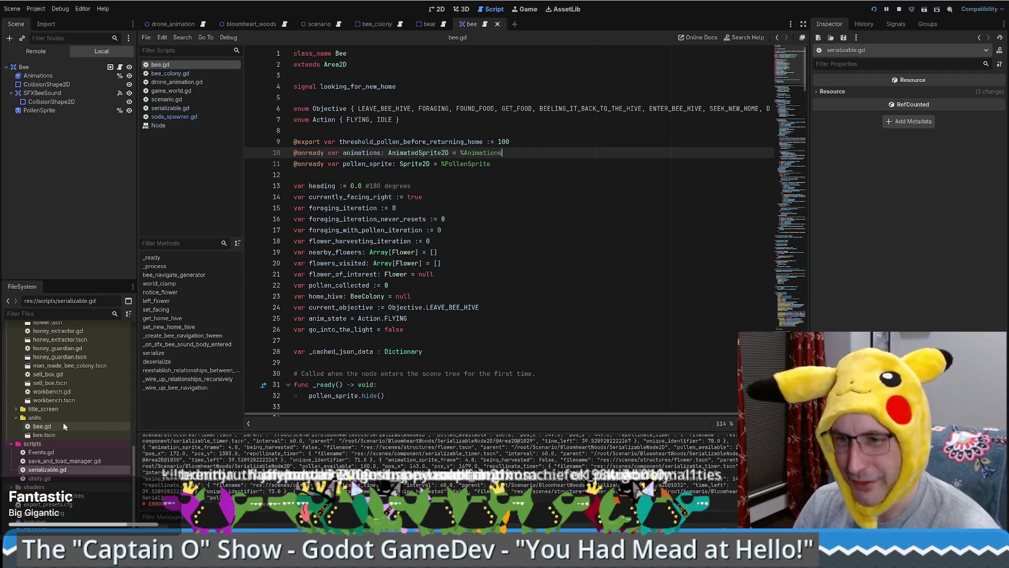
Save, then duplicate units/bee.gd as drone.gd in the FileSystem dock.
{"action": "left_click", "coordinate": [90, 435]}
{"action": "left_click", "coordinate": [463, 273]}
{"action": "key", "text": "ctrl+s"}
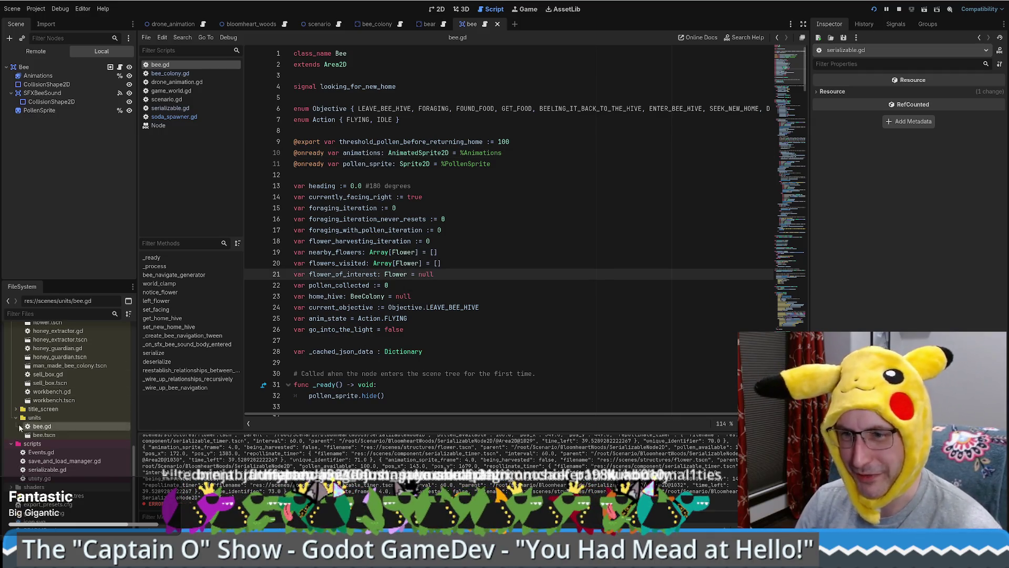
{"action": "right_click", "coordinate": [46, 426]}
{"action": "left_click", "coordinate": [76, 471]}
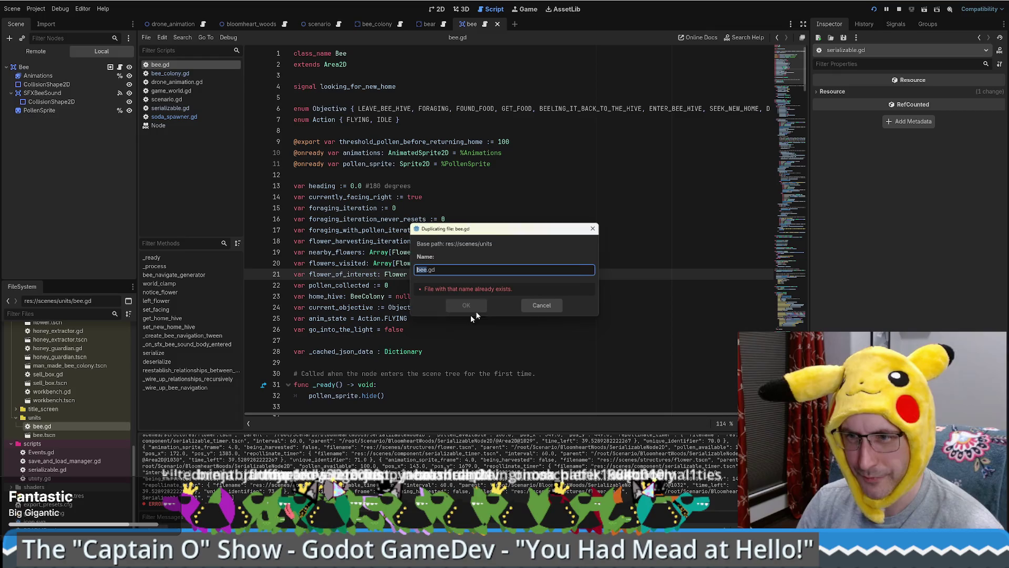
{"action": "key", "text": "Escape"}
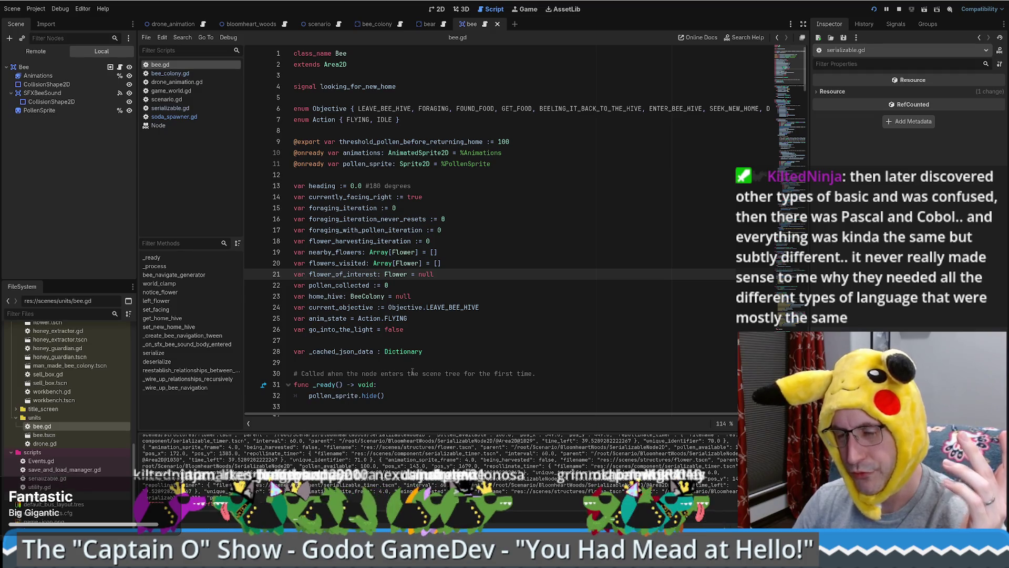
{"action": "scroll", "coordinate": [108, 439], "scroll_direction": "up", "scroll_amount": 10}
Open scenes/drone/drone_animation.tscn, look at its script, and return to its 2D view.
{"action": "left_click", "coordinate": [17, 417]}
{"action": "double_click", "coordinate": [59, 443]}
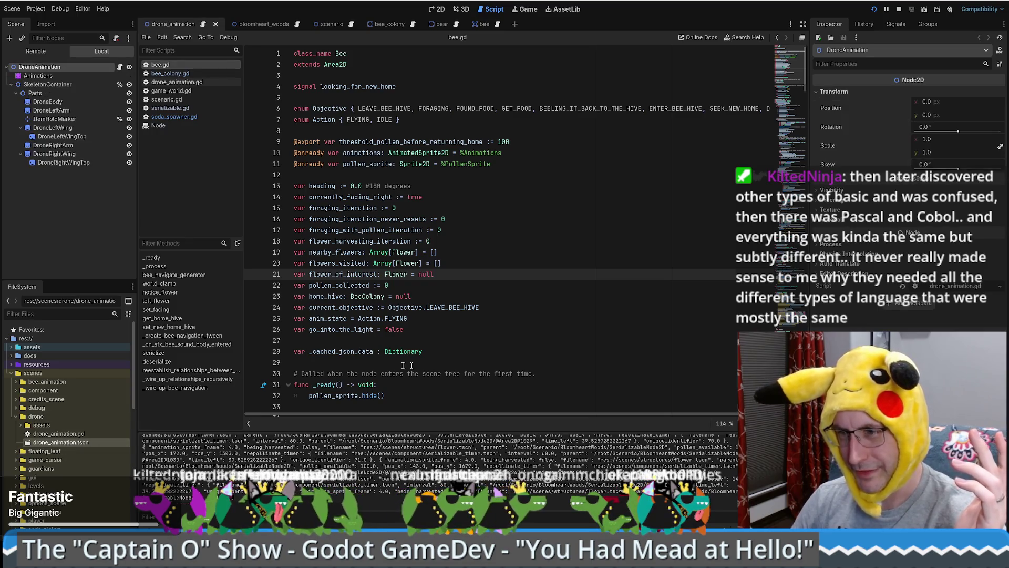
{"action": "left_click", "coordinate": [443, 9]}
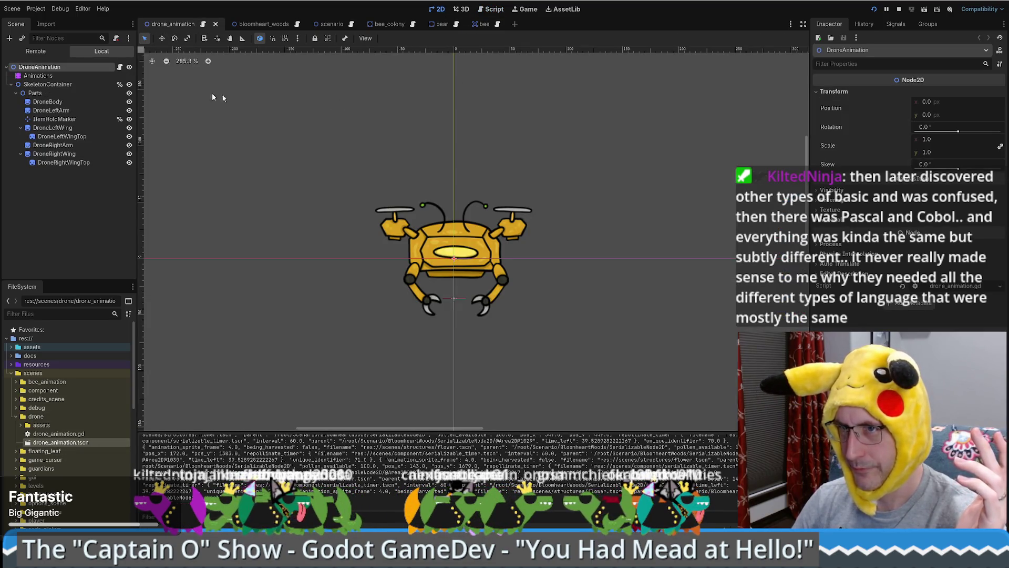
{"action": "left_click", "coordinate": [120, 68]}
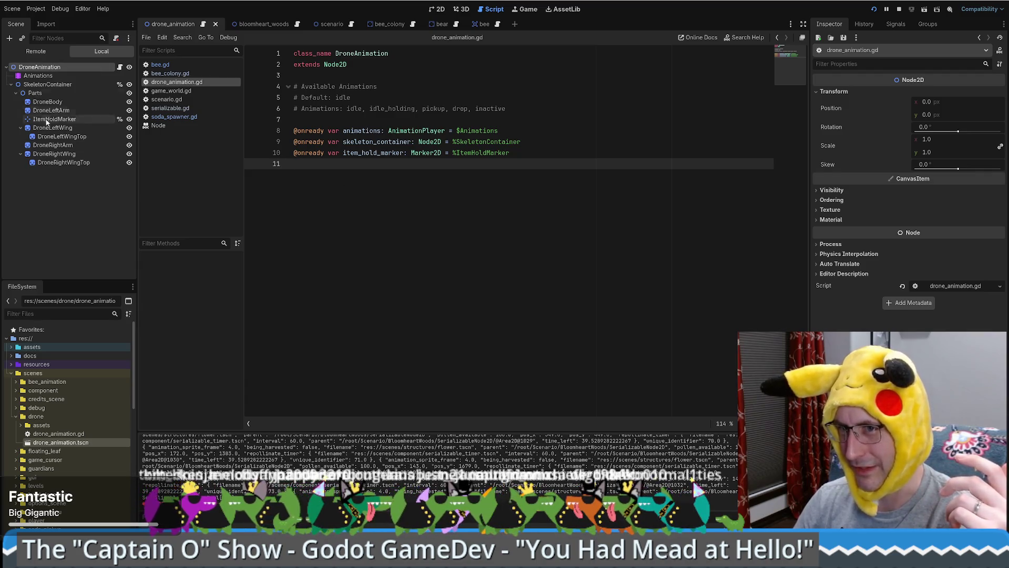
{"action": "left_click", "coordinate": [440, 9]}
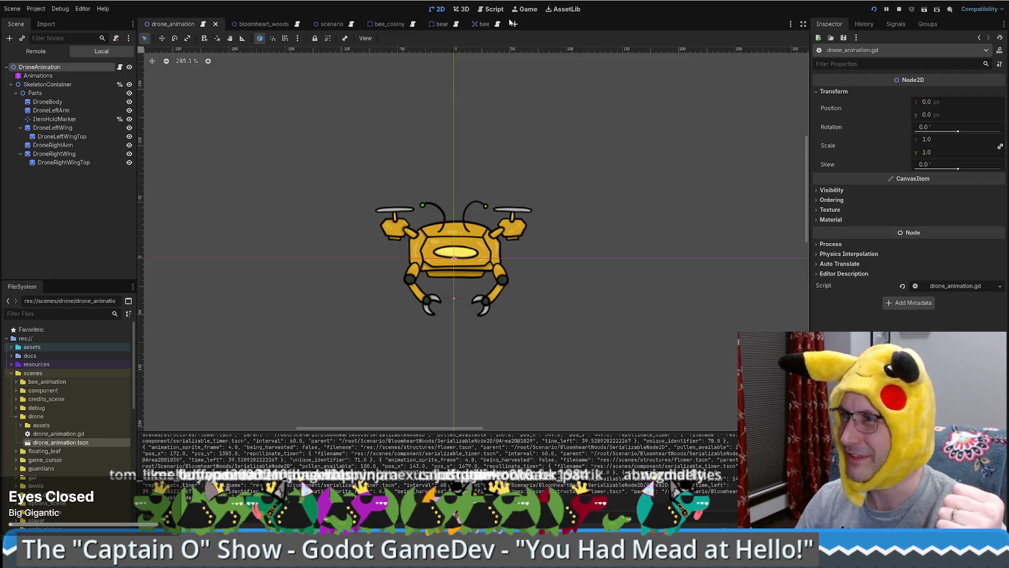
{"action": "left_click", "coordinate": [475, 24]}
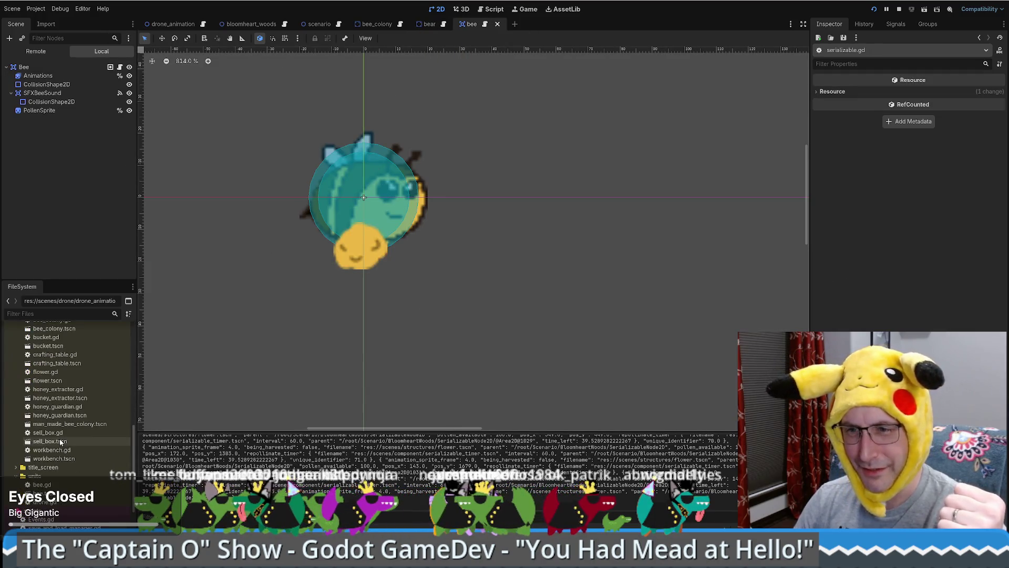
Select bee.tscn, centre the bee, and show the Bee node's groups bee_group and Serializable.
{"action": "right_click", "coordinate": [49, 476]}
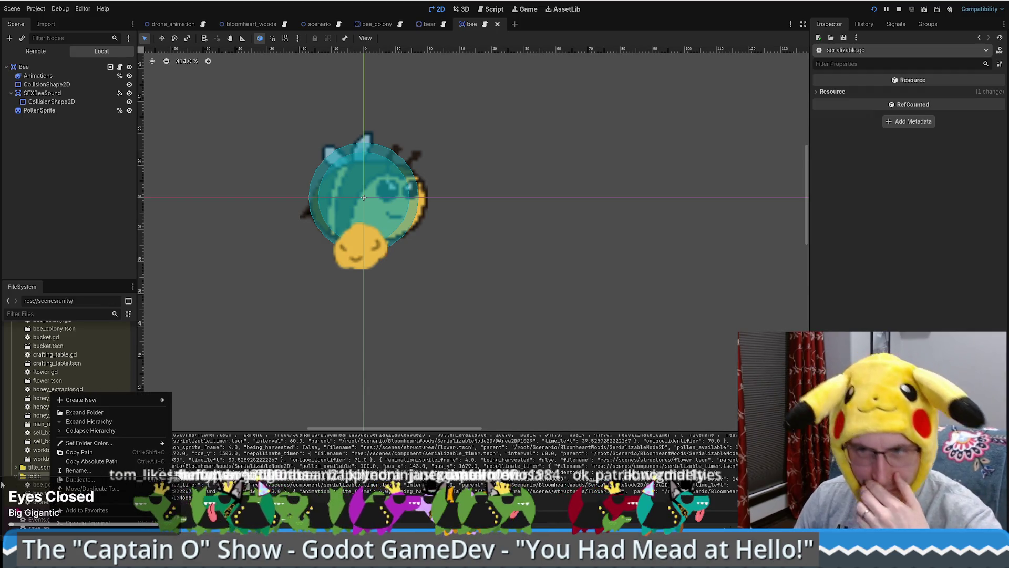
{"action": "key", "text": "Escape"}
{"action": "left_click", "coordinate": [42, 493]}
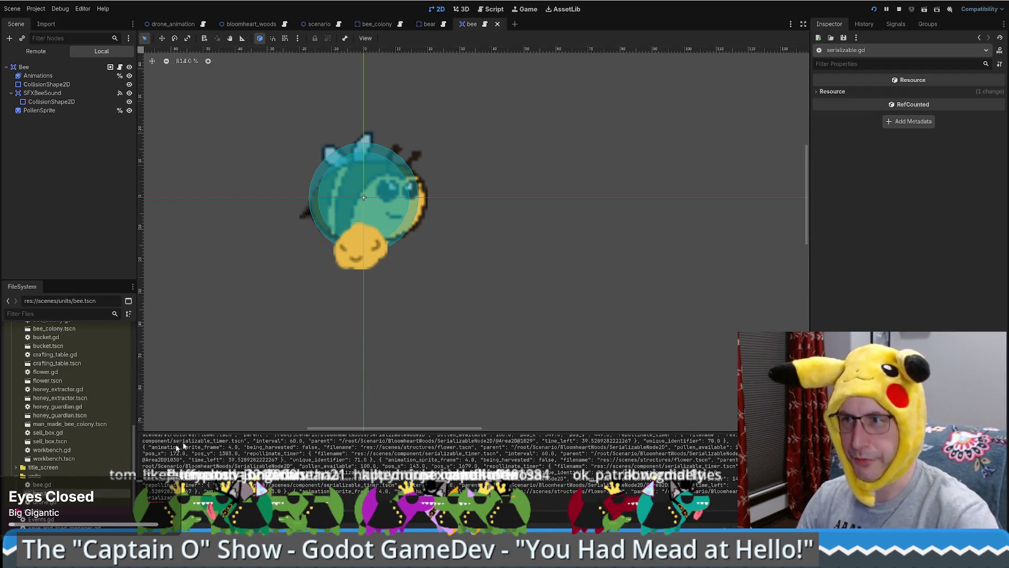
{"action": "left_click_drag", "start_coordinate": [223, 212], "coordinate": [321, 259]}
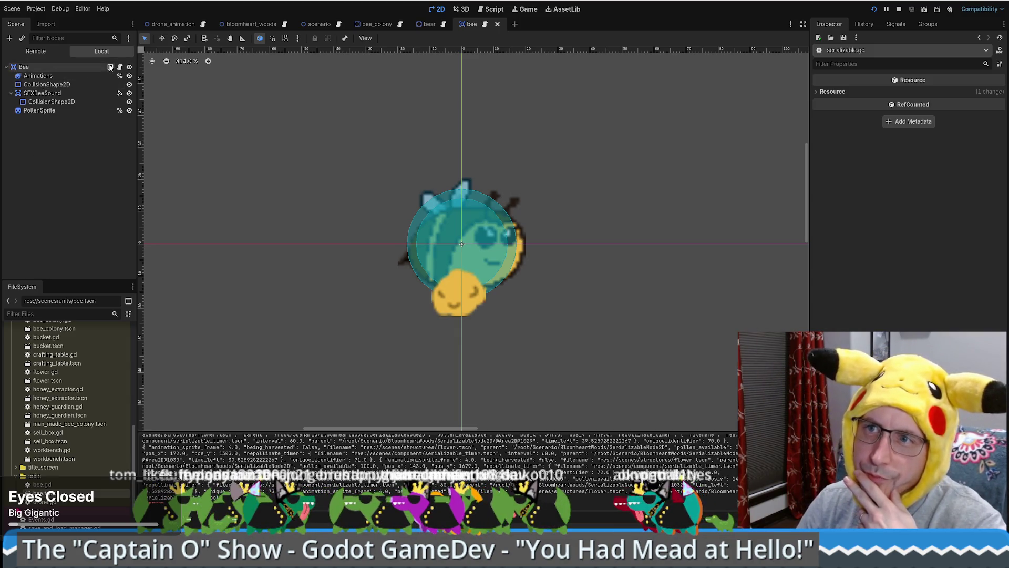
{"action": "mouse_move", "coordinate": [111, 67]}
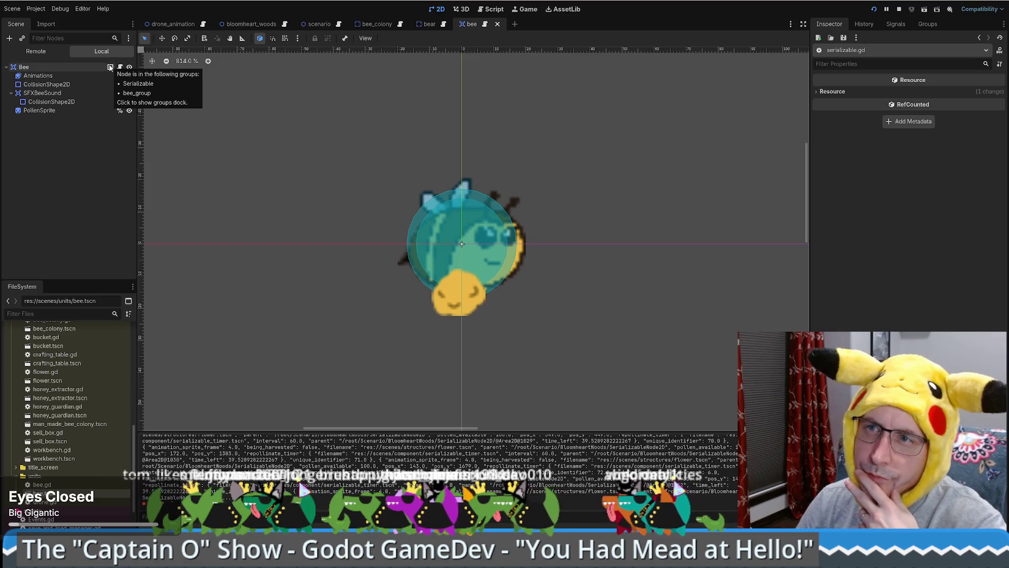
{"action": "left_click", "coordinate": [111, 67]}
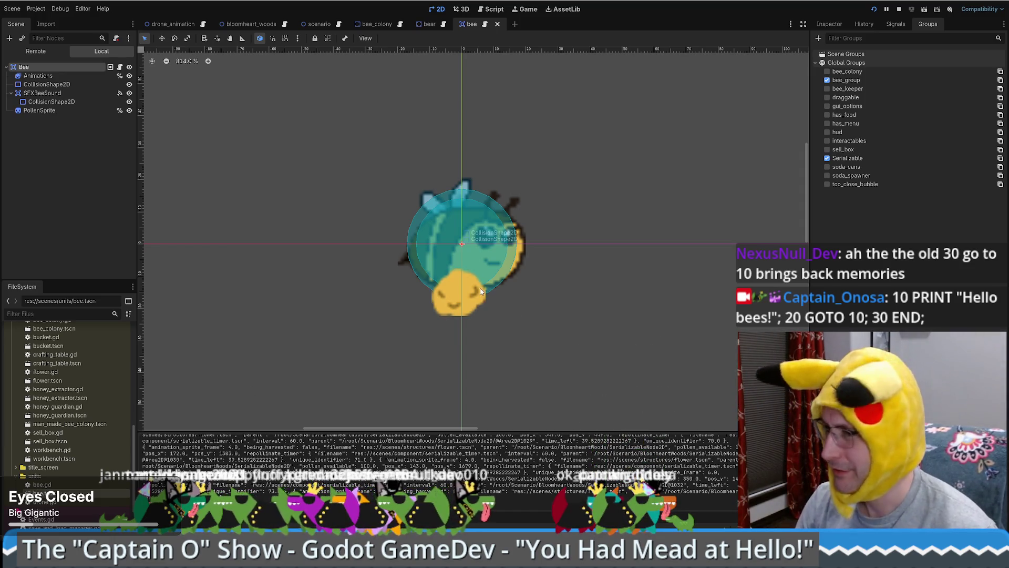
Inspect the PollenSprite, Animations and Bee nodes, briefly checking the drone_animation scene.
{"action": "left_click", "coordinate": [65, 108]}
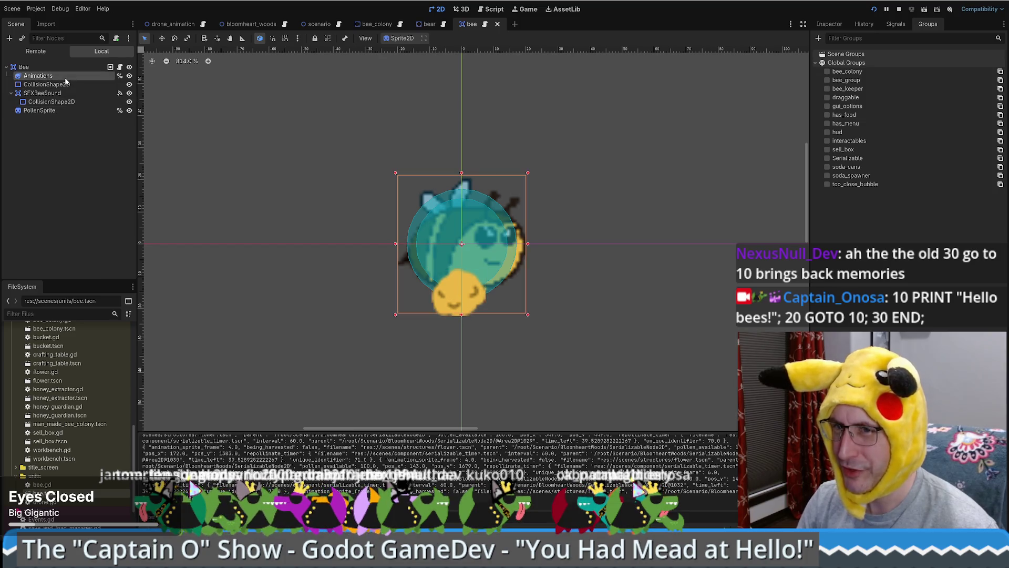
{"action": "left_click", "coordinate": [56, 75]}
{"action": "left_click", "coordinate": [26, 67]}
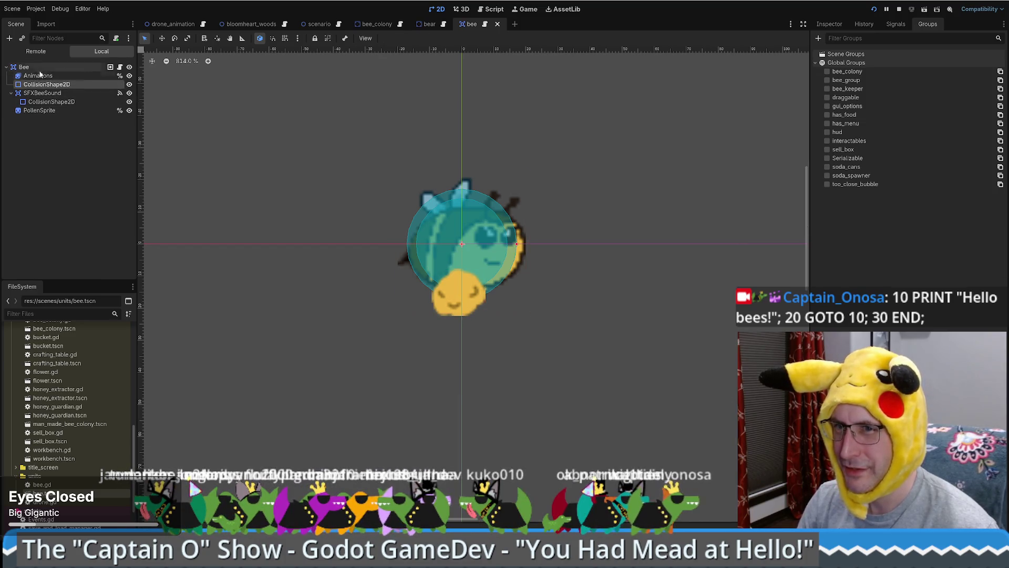
{"action": "left_click", "coordinate": [173, 25]}
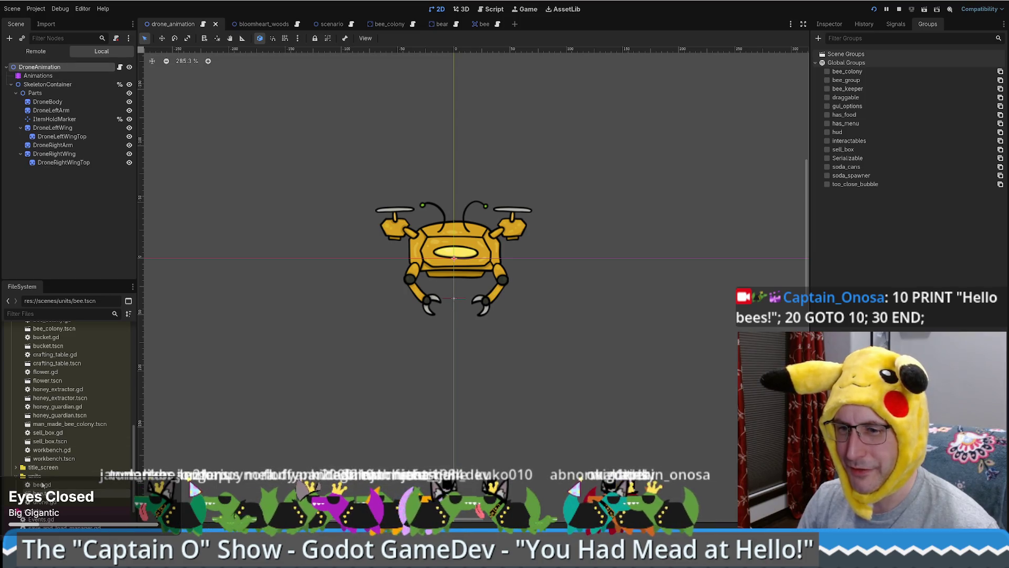
{"action": "left_click", "coordinate": [42, 483]}
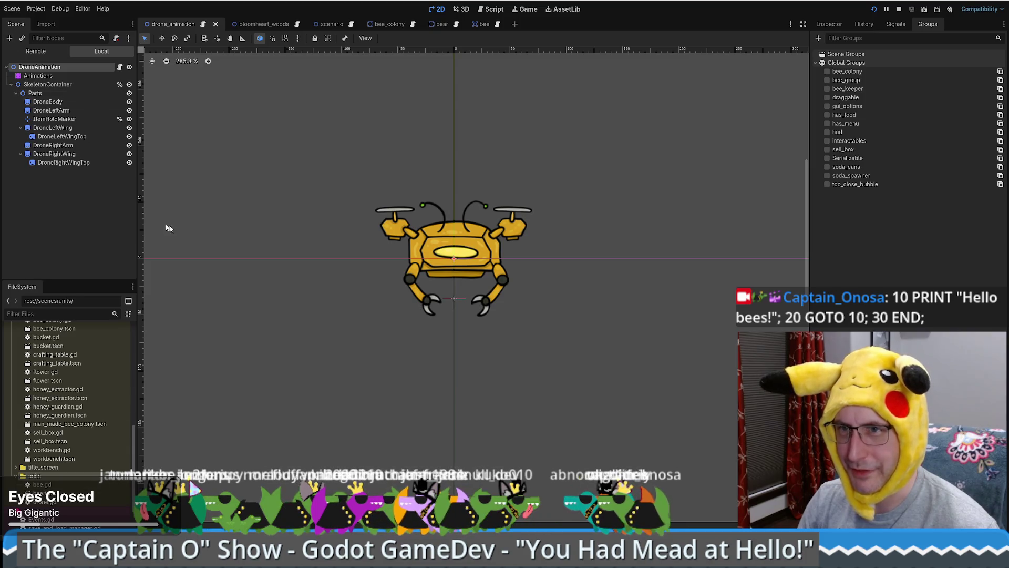
{"action": "left_click", "coordinate": [472, 24]}
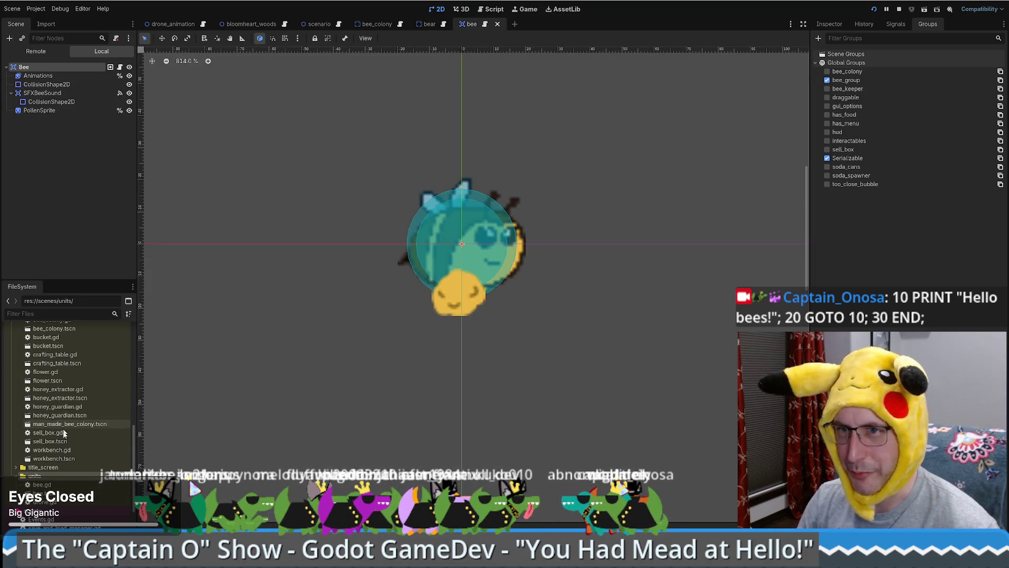
Duplicate bee.tscn as drone.tscn and open the new scene.
{"action": "right_click", "coordinate": [47, 494]}
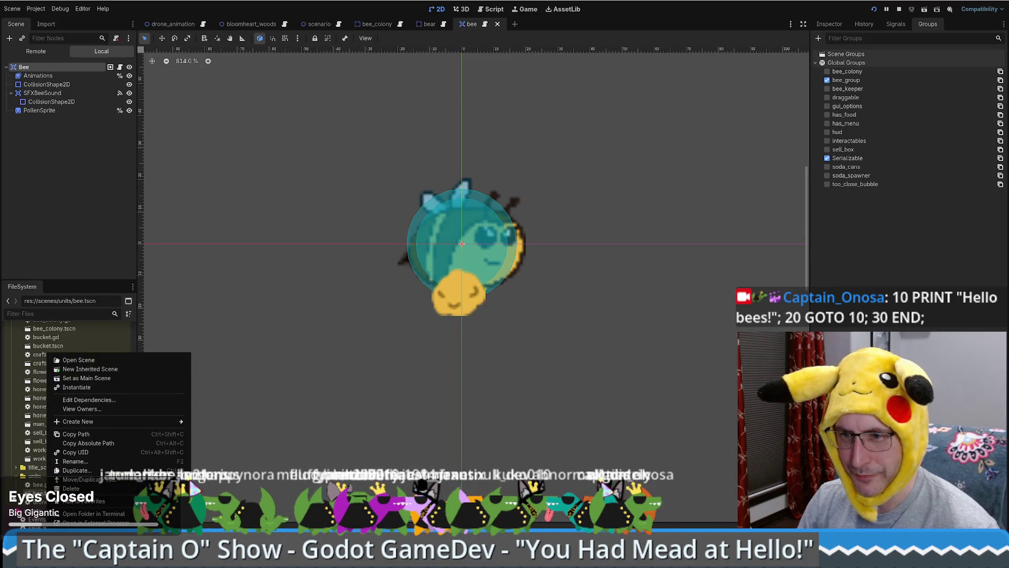
{"action": "left_click", "coordinate": [93, 468]}
{"action": "type", "text": "drone"}
{"action": "key", "text": "Return"}
{"action": "double_click", "coordinate": [47, 510]}
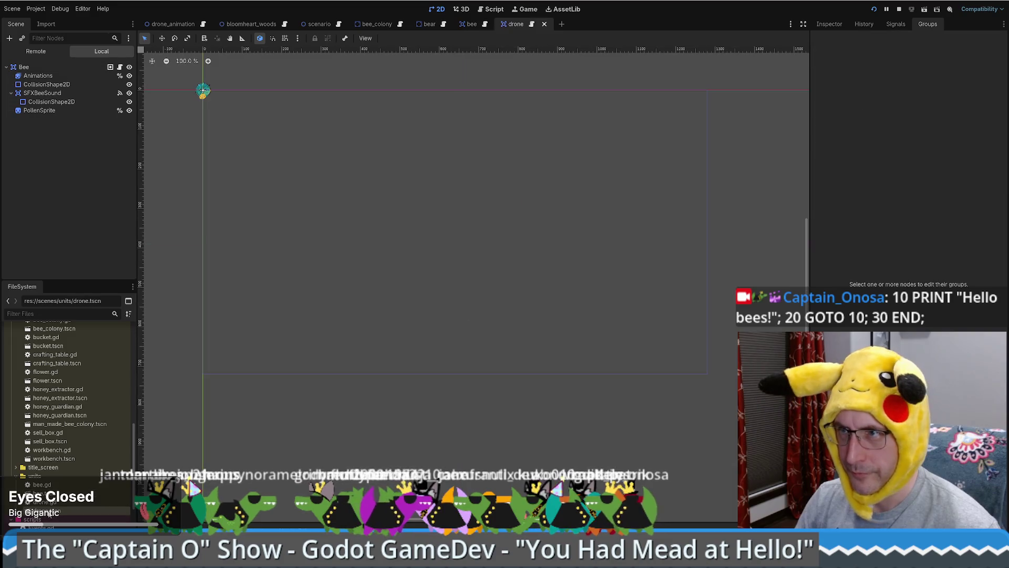
Delete the Animations and PollenSprite nodes and rename the root node to Drone.
{"action": "left_click", "coordinate": [65, 76]}
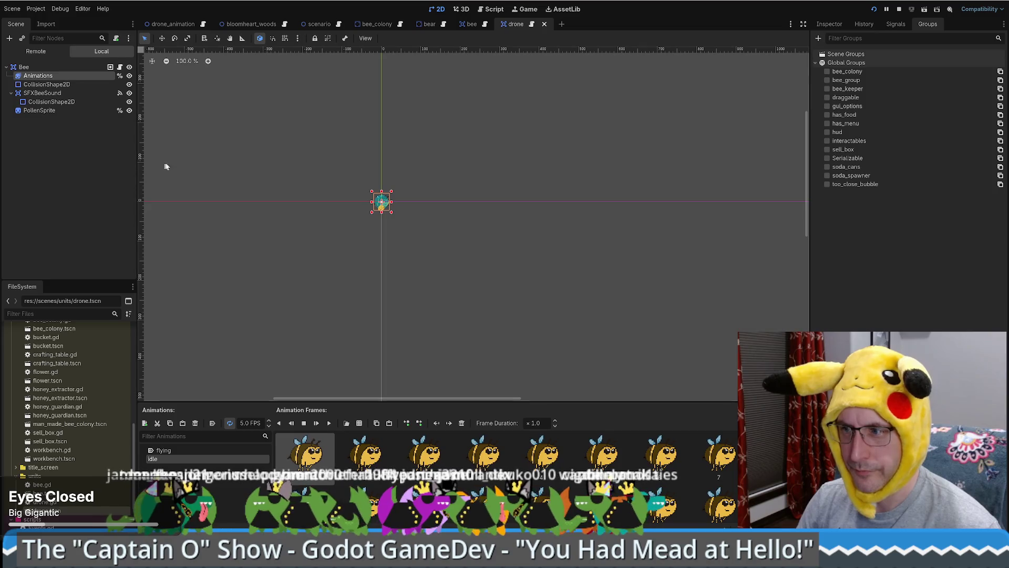
{"action": "key", "text": "Delete"}
{"action": "left_click", "coordinate": [494, 285]}
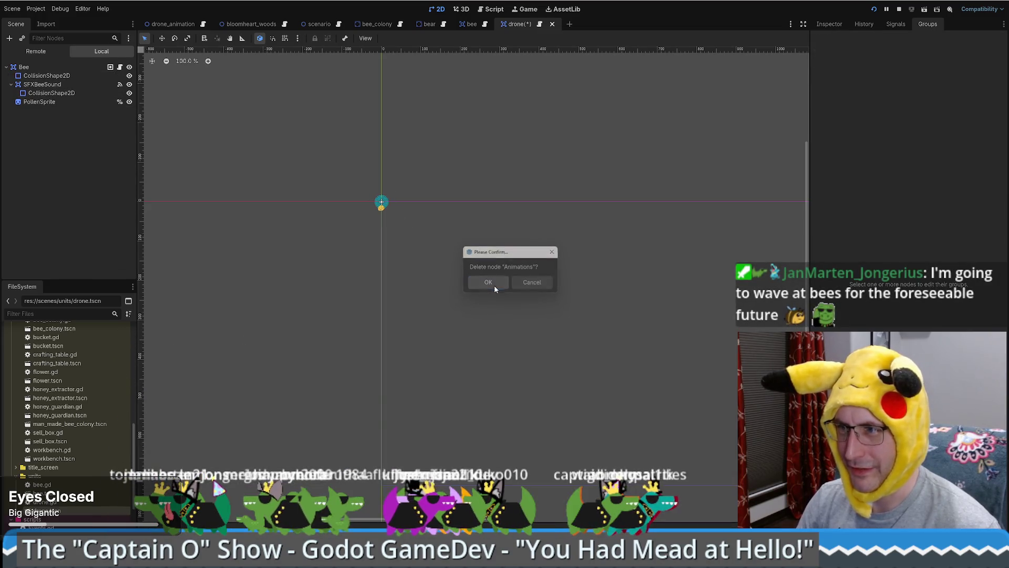
{"action": "double_click", "coordinate": [37, 66]}
{"action": "type", "text": "Drone"}
{"action": "key", "text": "Return"}
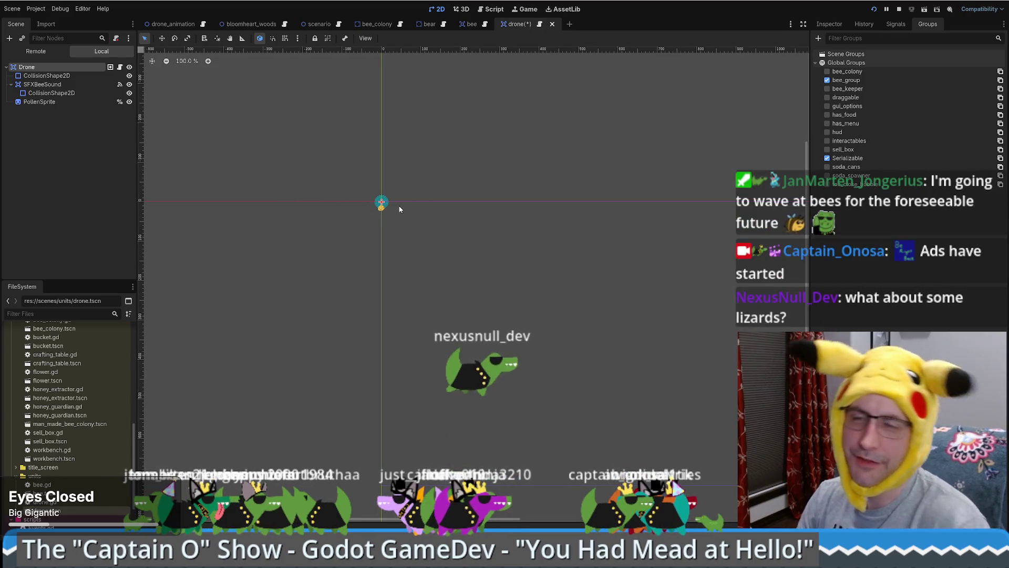
{"action": "left_click", "coordinate": [65, 102]}
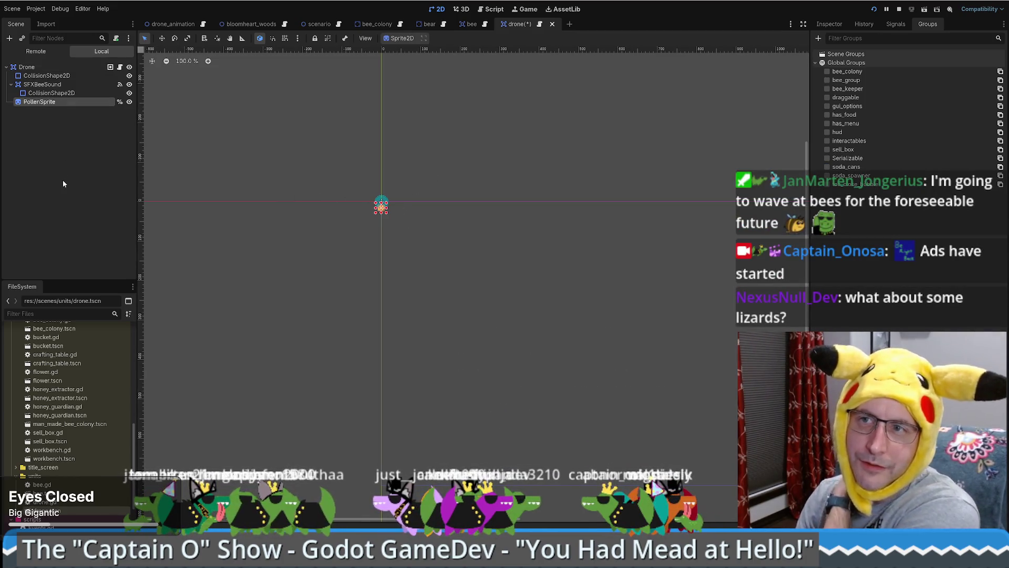
{"action": "key", "text": "Delete"}
{"action": "left_click", "coordinate": [480, 279]}
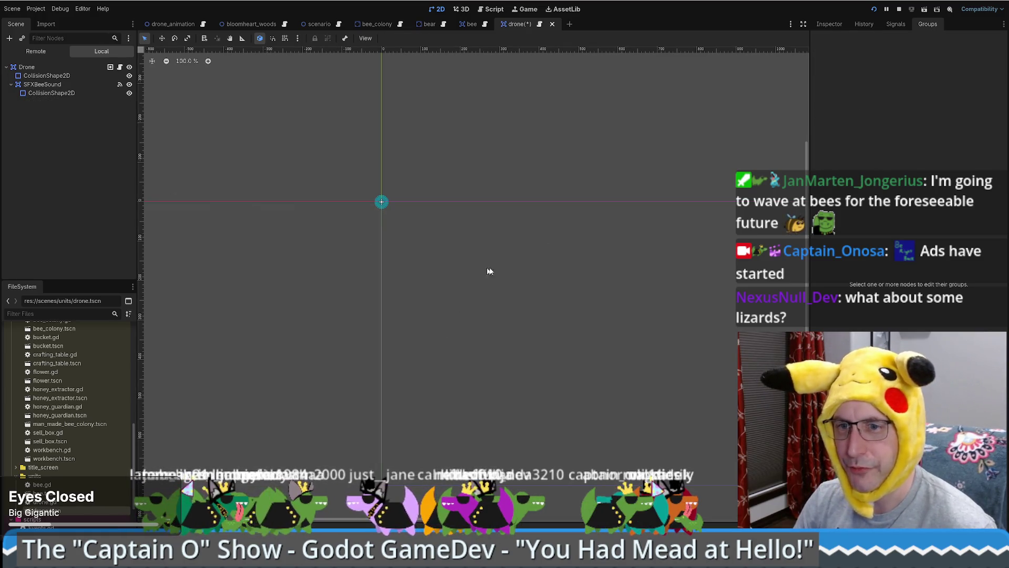
Review the Drone script, then inspect the DroneAnimation, SFXBeeSound and collision shape nodes.
{"action": "left_click", "coordinate": [540, 23]}
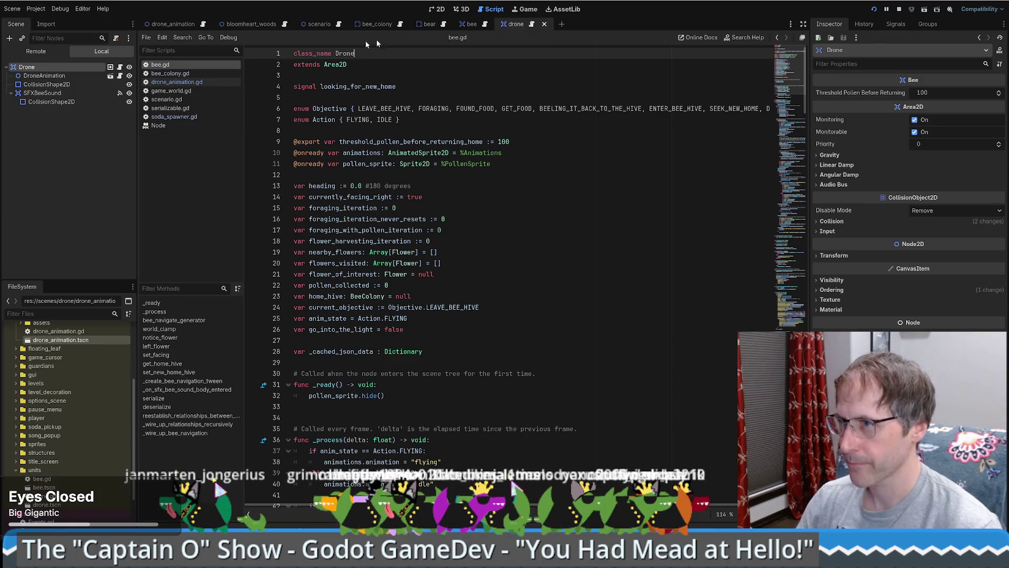
{"action": "left_click", "coordinate": [440, 10]}
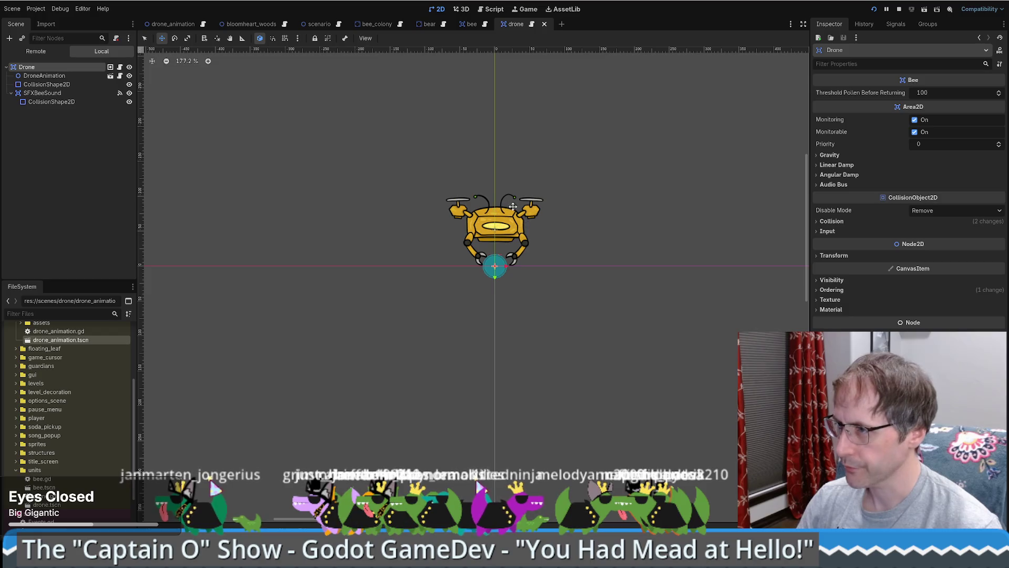
{"action": "scroll", "coordinate": [511, 205], "scroll_direction": "up", "scroll_amount": 7}
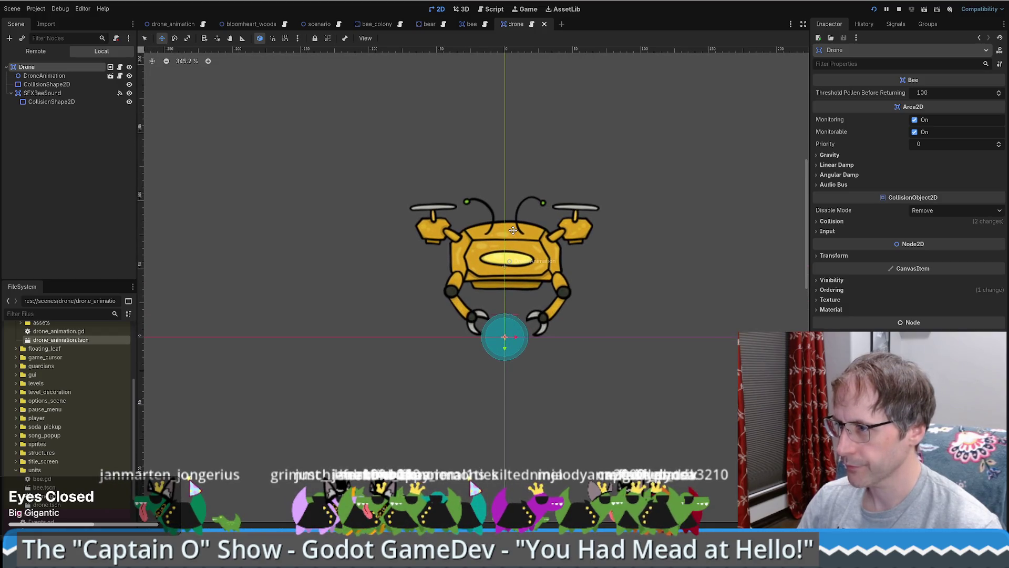
{"action": "left_click", "coordinate": [58, 76]}
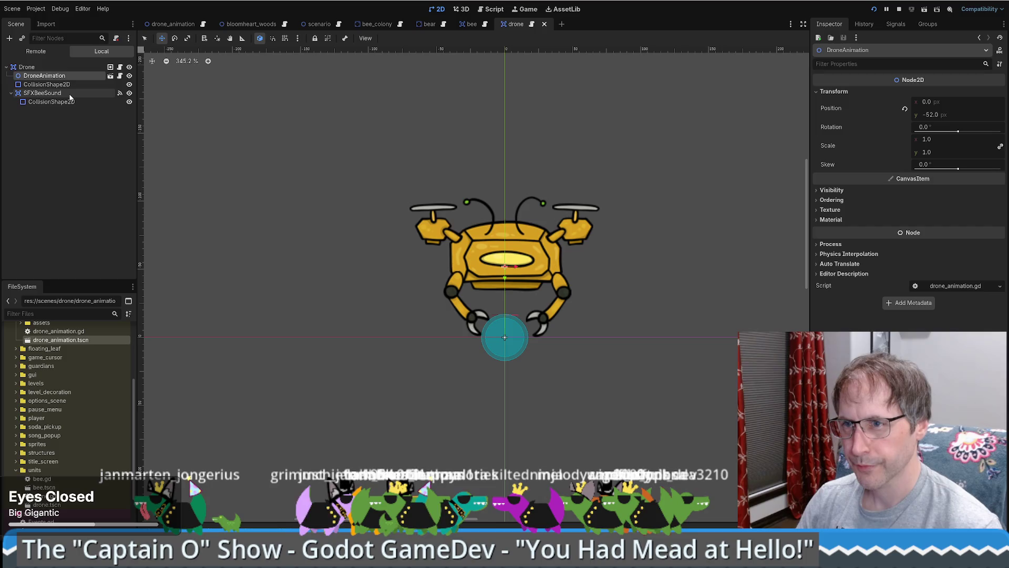
{"action": "left_click", "coordinate": [70, 94]}
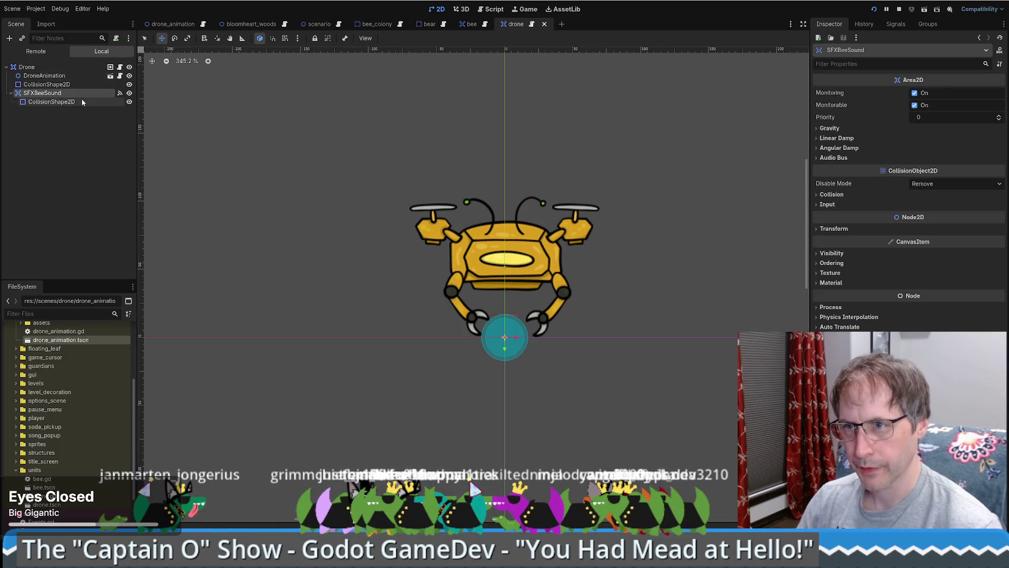
{"action": "left_click", "coordinate": [79, 102]}
{"action": "left_click", "coordinate": [62, 95]}
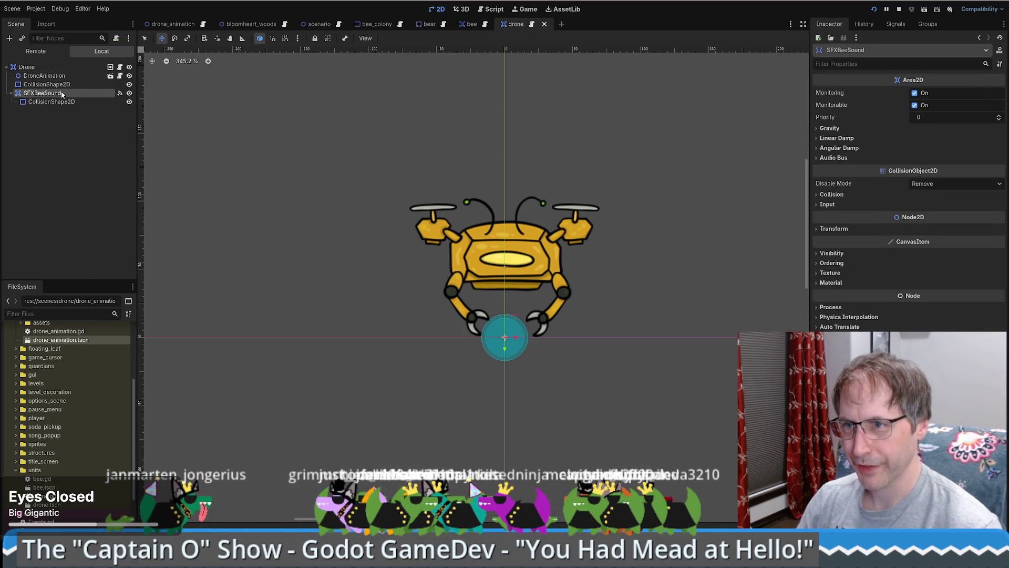
{"action": "left_click", "coordinate": [864, 24]}
{"action": "left_click", "coordinate": [830, 28]}
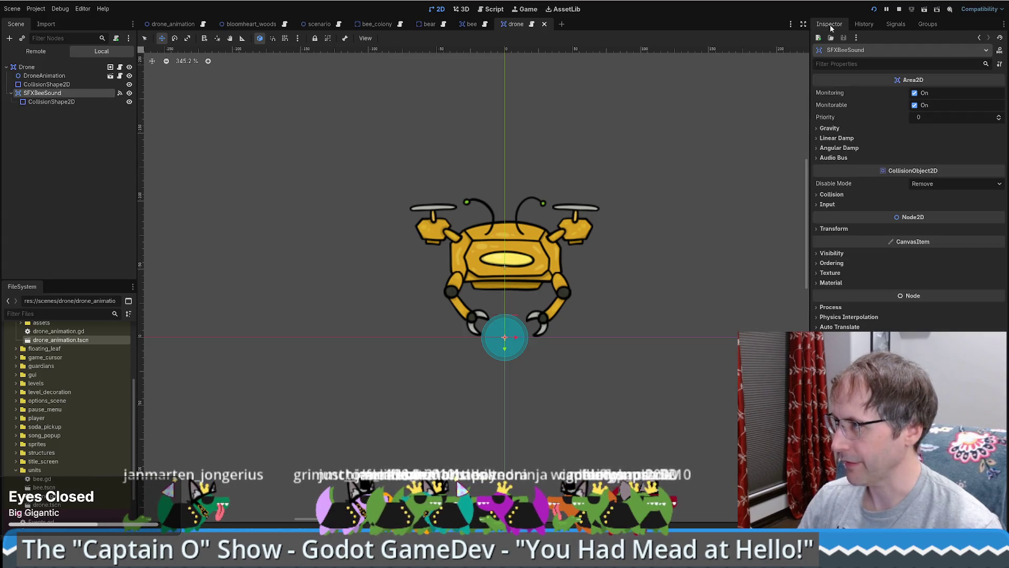
Rename the SFXBeeSound node to SFXDroneSound.
{"action": "double_click", "coordinate": [44, 93]}
{"action": "type", "text": "SFXBSound"}
{"action": "key", "text": "Return"}
{"action": "key", "text": "BackSpace"}
{"action": "type", "text": "Drone"}
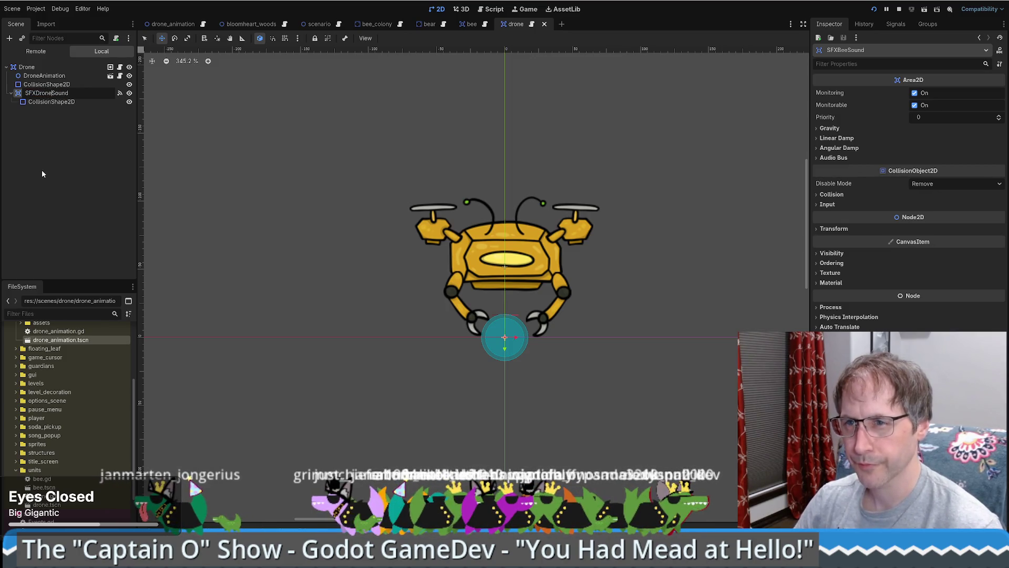
{"action": "key", "text": "Return"}
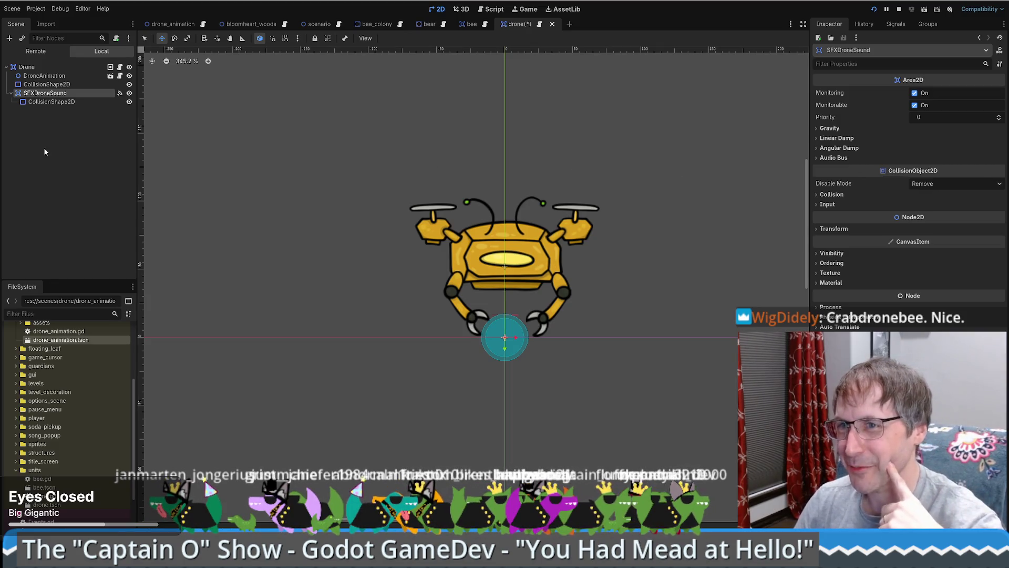
{"action": "left_click", "coordinate": [74, 84]}
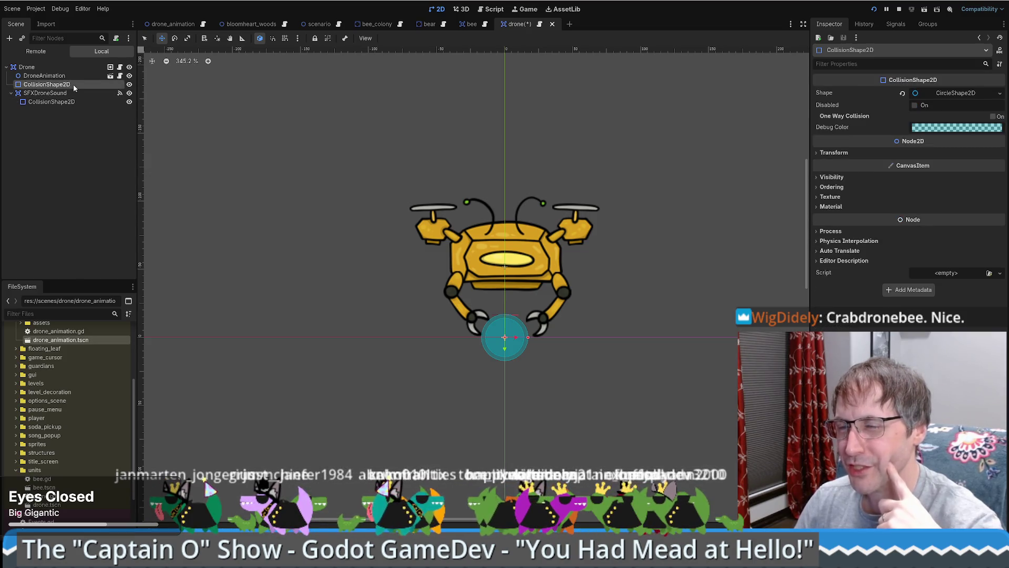
Move the sound area's collision circle onto the drone and enlarge it to cover the drone.
{"action": "left_click", "coordinate": [72, 102]}
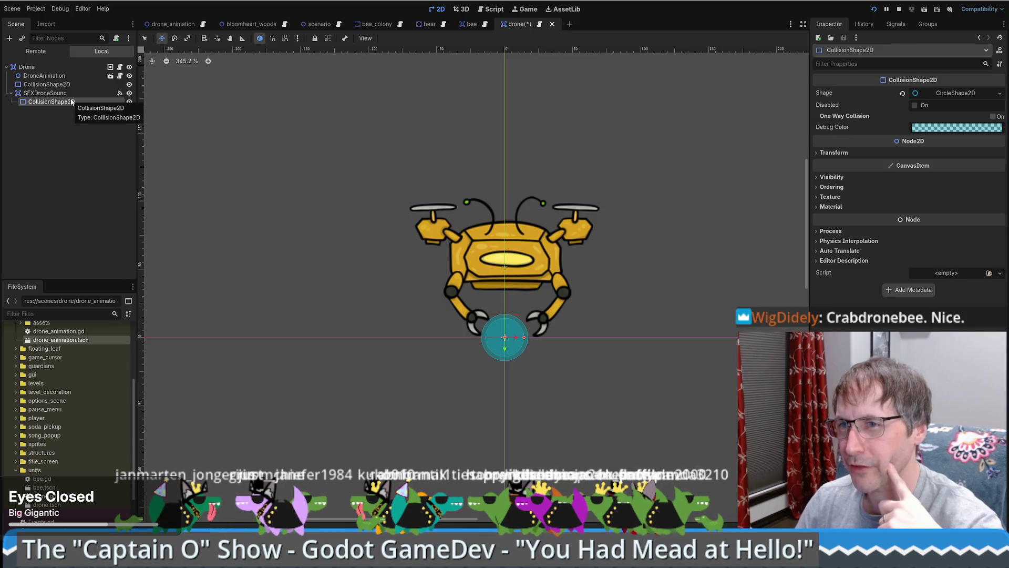
{"action": "left_click_drag", "start_coordinate": [510, 342], "coordinate": [511, 272]}
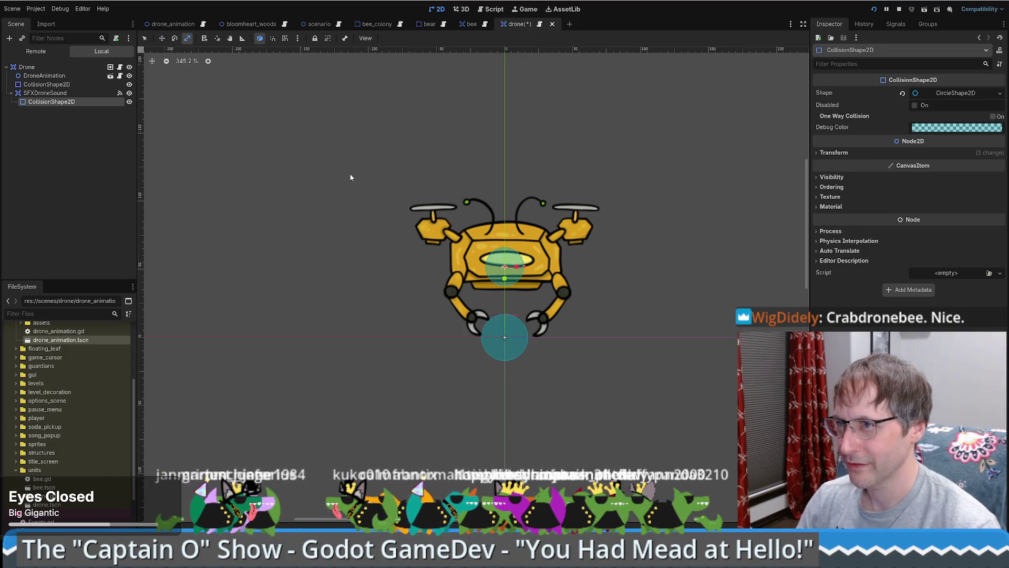
{"action": "left_click_drag", "start_coordinate": [518, 269], "coordinate": [563, 267]}
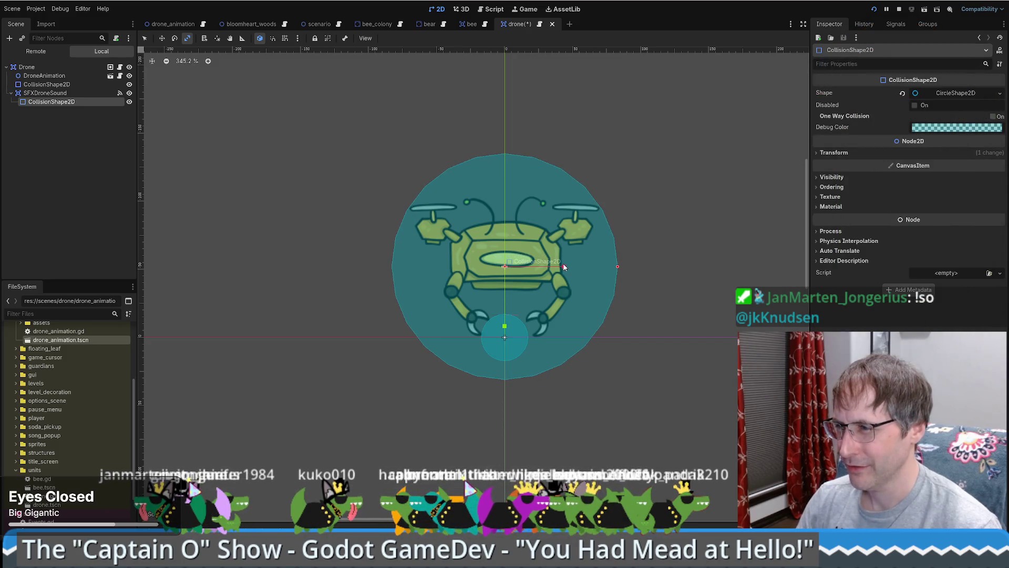
{"action": "left_click_drag", "start_coordinate": [565, 267], "coordinate": [566, 267]}
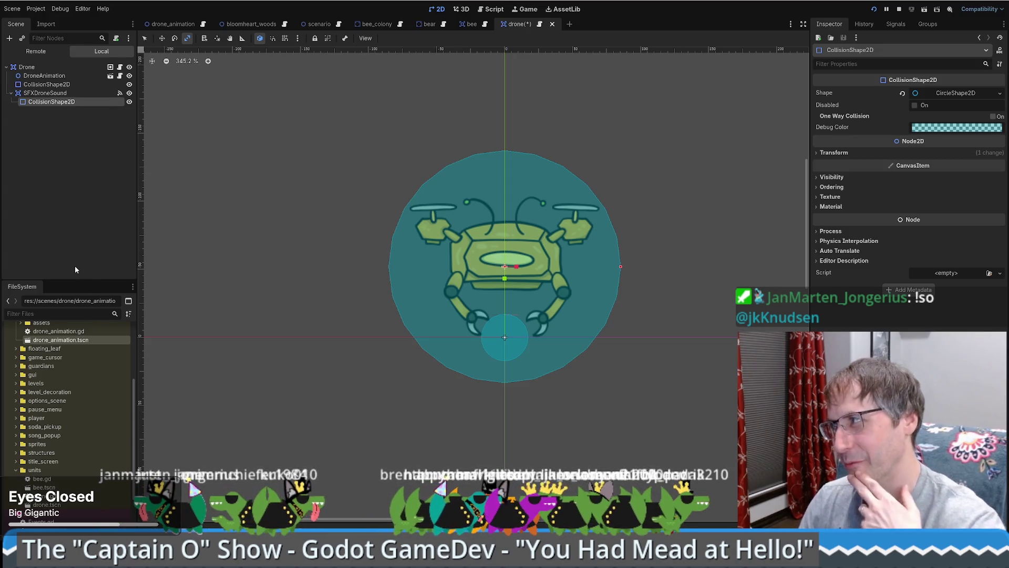
Move the drone's top-level small collision circle onto its body.
{"action": "left_click", "coordinate": [69, 75]}
{"action": "left_click", "coordinate": [50, 84]}
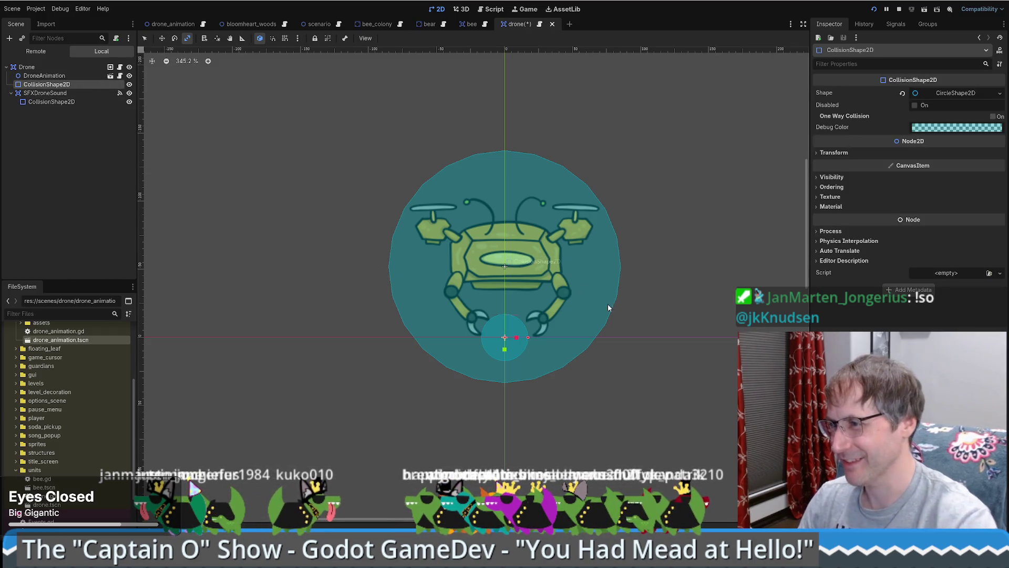
{"action": "key", "text": "w"}
{"action": "left_click_drag", "start_coordinate": [505, 355], "coordinate": [517, 276]}
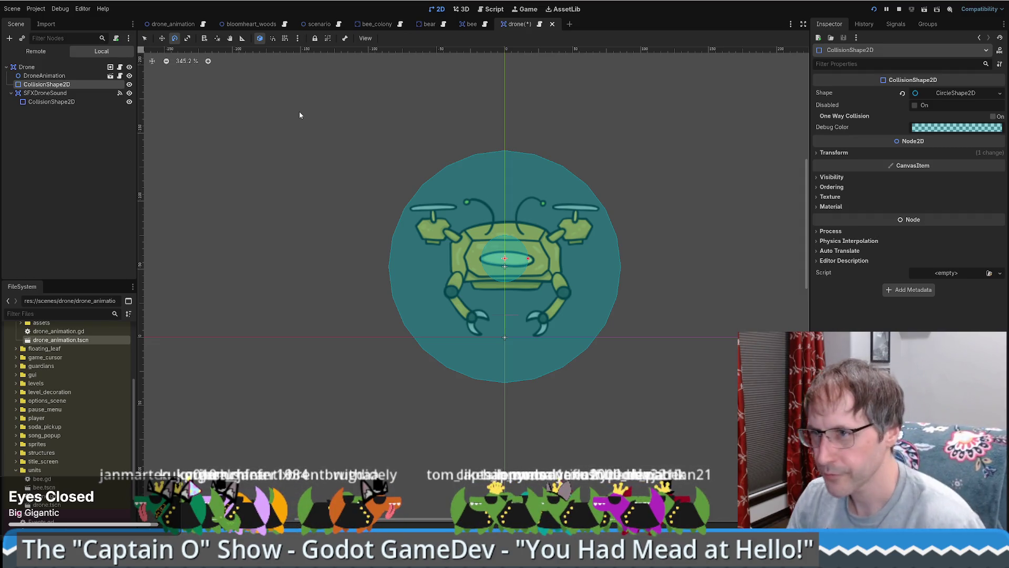
{"action": "left_click", "coordinate": [187, 37]}
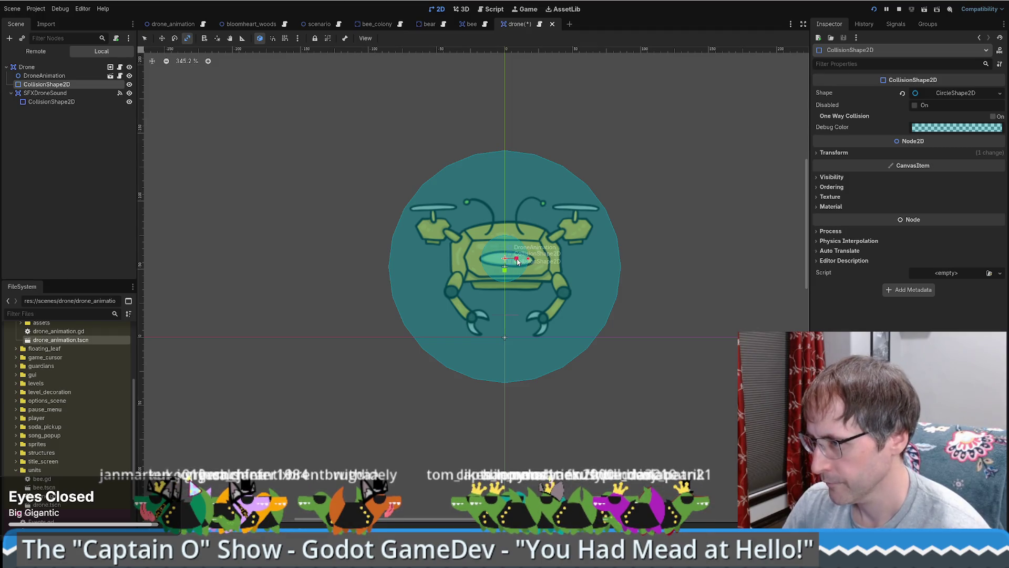
{"action": "mouse_move", "coordinate": [518, 261]}
{"action": "left_mouse_down"}
{"action": "mouse_move", "coordinate": [554, 256]}
{"action": "mouse_move", "coordinate": [541, 255]}
{"action": "left_mouse_up"}
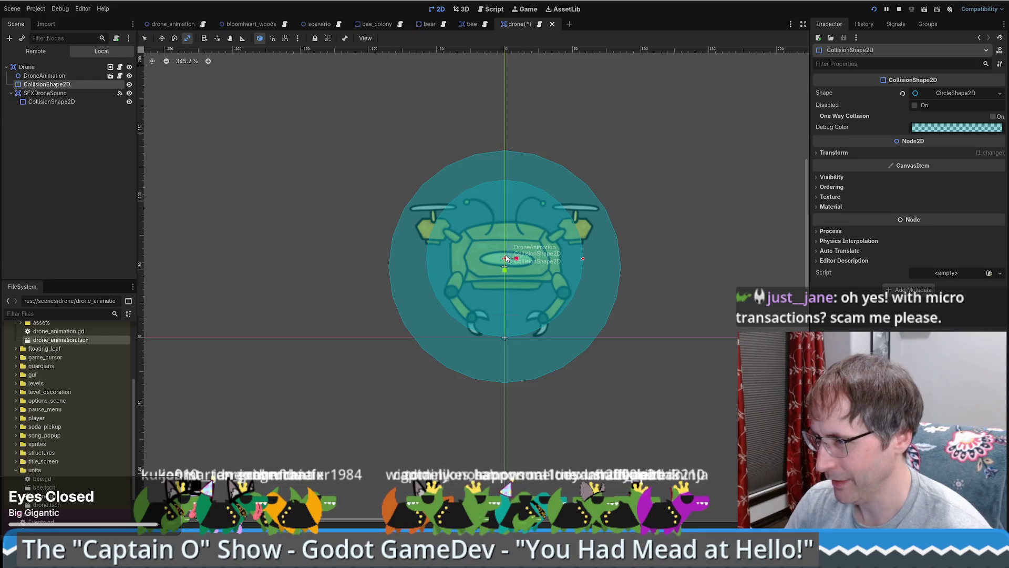
{"action": "key", "text": "w"}
{"action": "left_click_drag", "start_coordinate": [506, 259], "coordinate": [507, 263]}
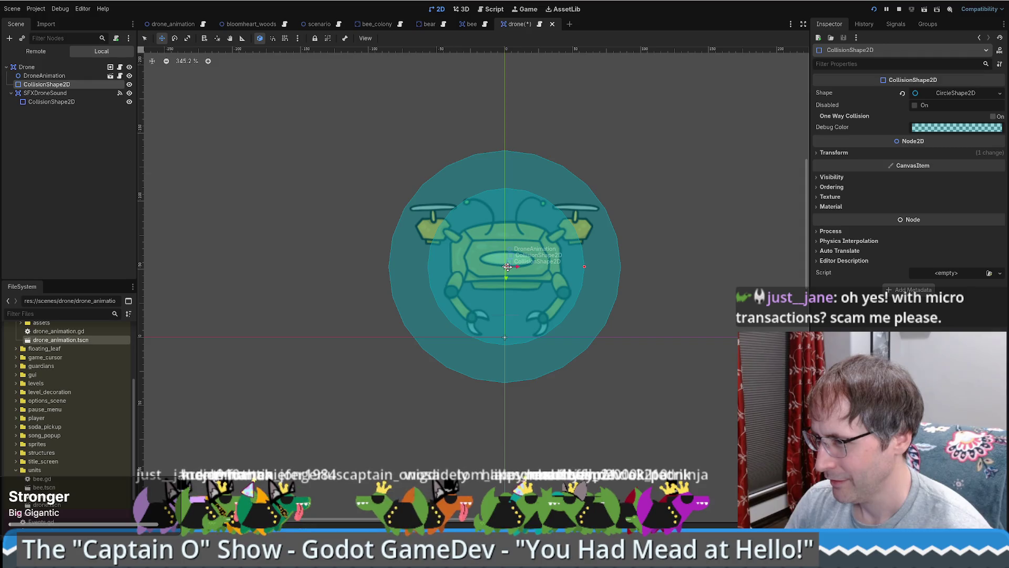
{"action": "left_click_drag", "start_coordinate": [584, 267], "coordinate": [582, 267]}
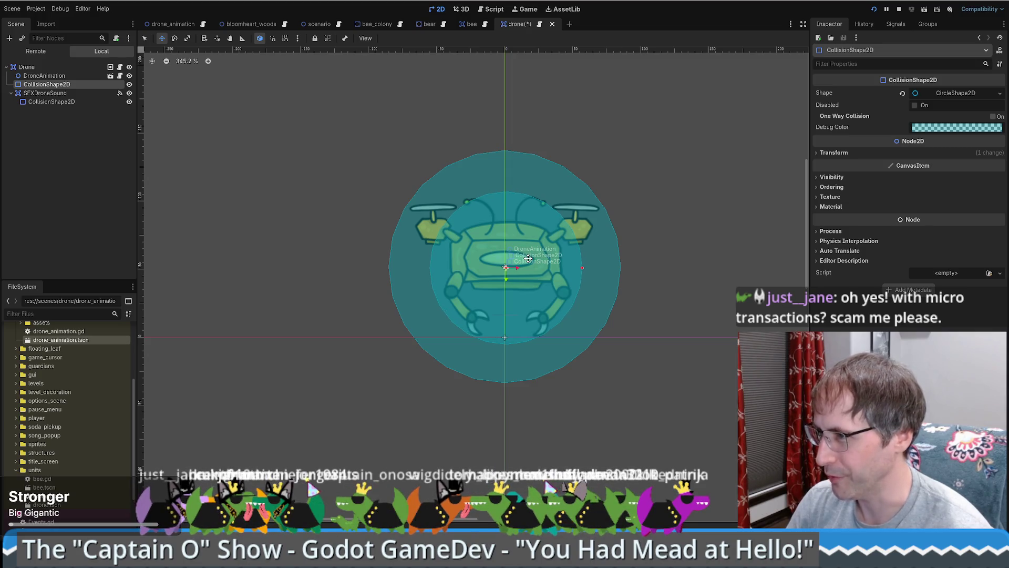
{"action": "left_click_drag", "start_coordinate": [528, 258], "coordinate": [529, 258]}
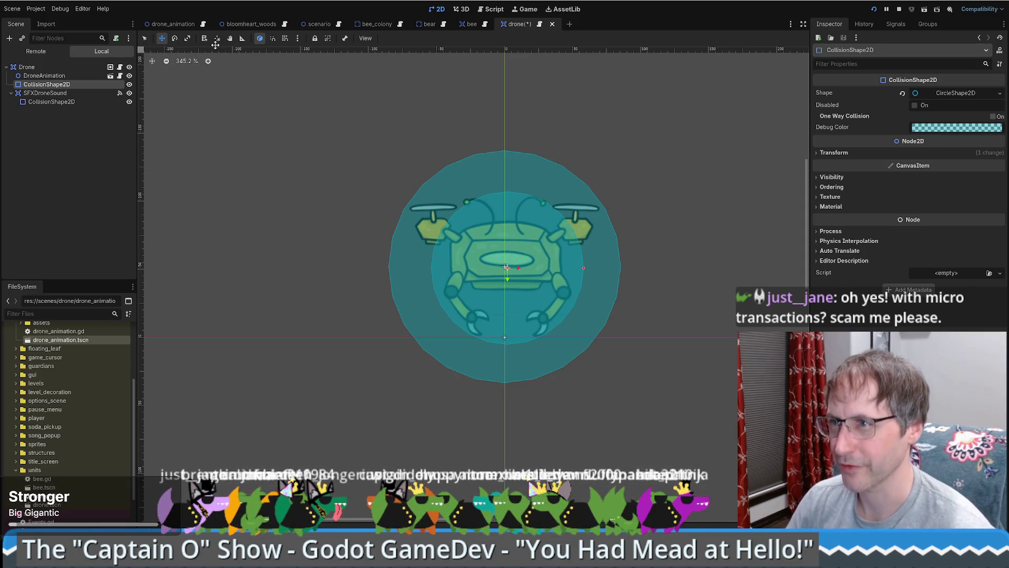
{"action": "left_click", "coordinate": [242, 39]}
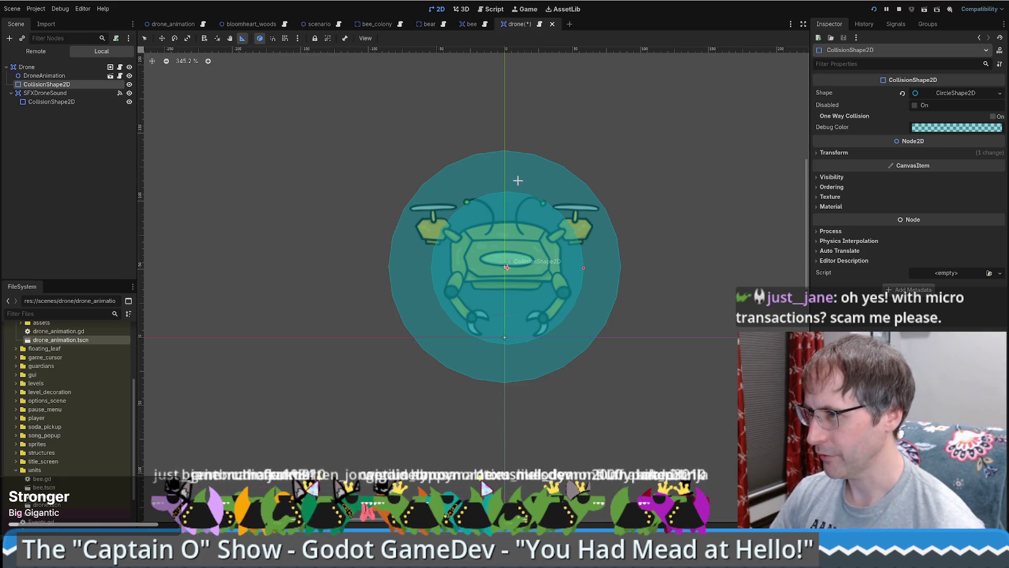
{"action": "left_click_drag", "start_coordinate": [505, 206], "coordinate": [597, 206]}
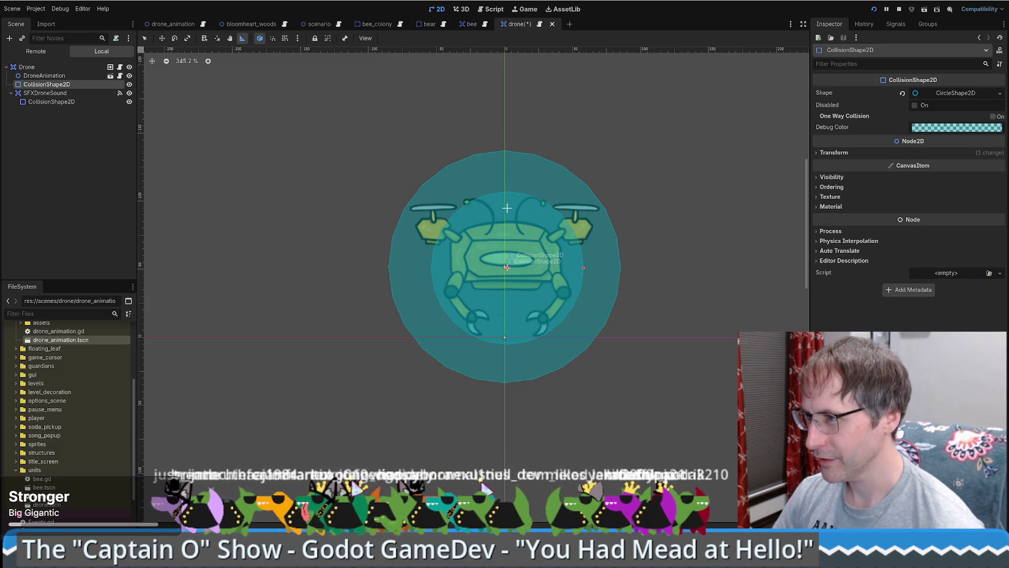
{"action": "mouse_move", "coordinate": [505, 208]}
{"action": "left_mouse_down"}
{"action": "mouse_move", "coordinate": [405, 208]}
{"action": "mouse_move", "coordinate": [414, 203]}
{"action": "left_mouse_up"}
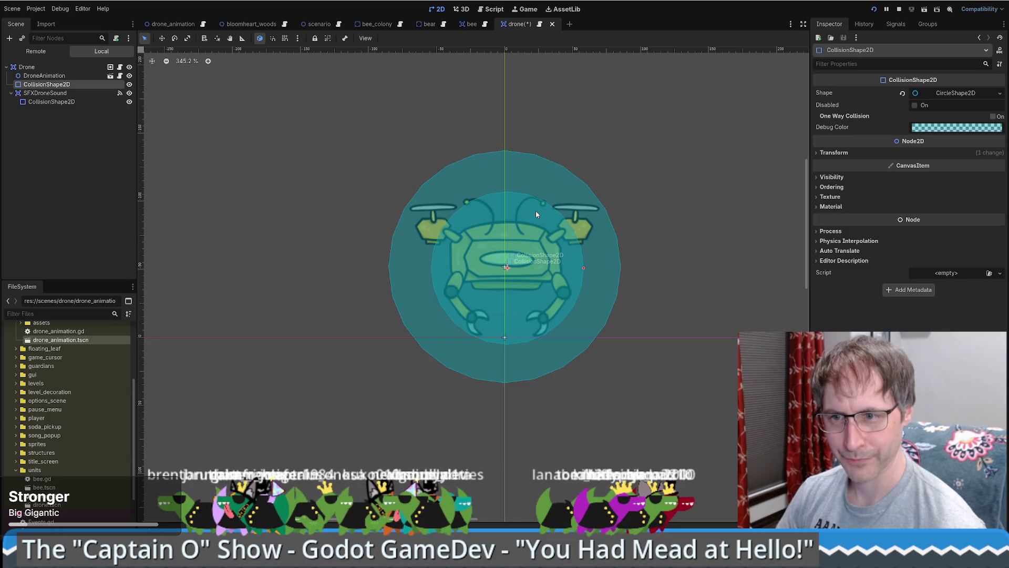
Shrink the drone's inner CollisionShape2D circle slightly, then ease its radius back out a little.
{"action": "scroll", "coordinate": [536, 246], "scroll_direction": "up", "scroll_amount": 5}
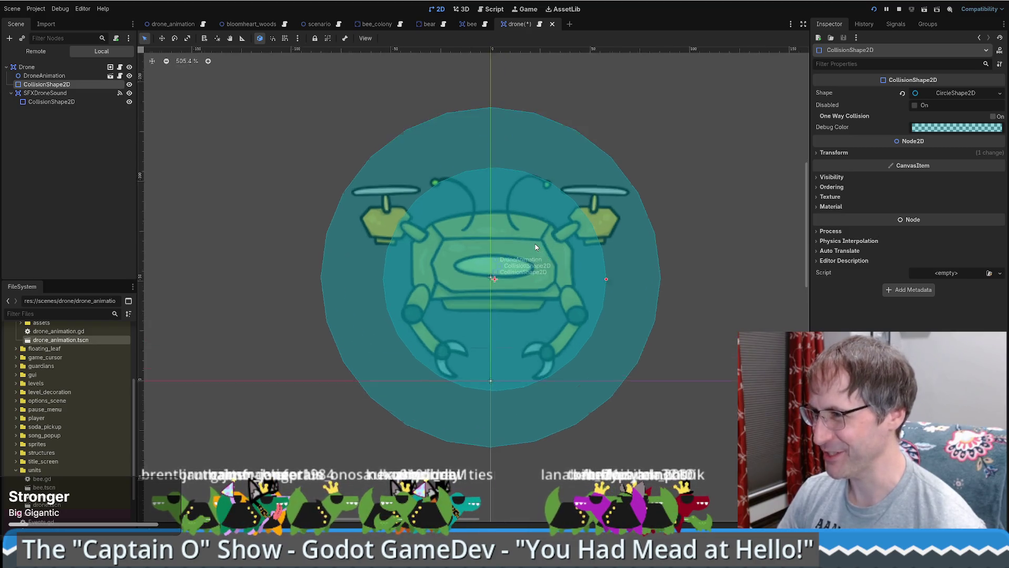
{"action": "scroll", "coordinate": [534, 242], "scroll_direction": "down", "scroll_amount": 5}
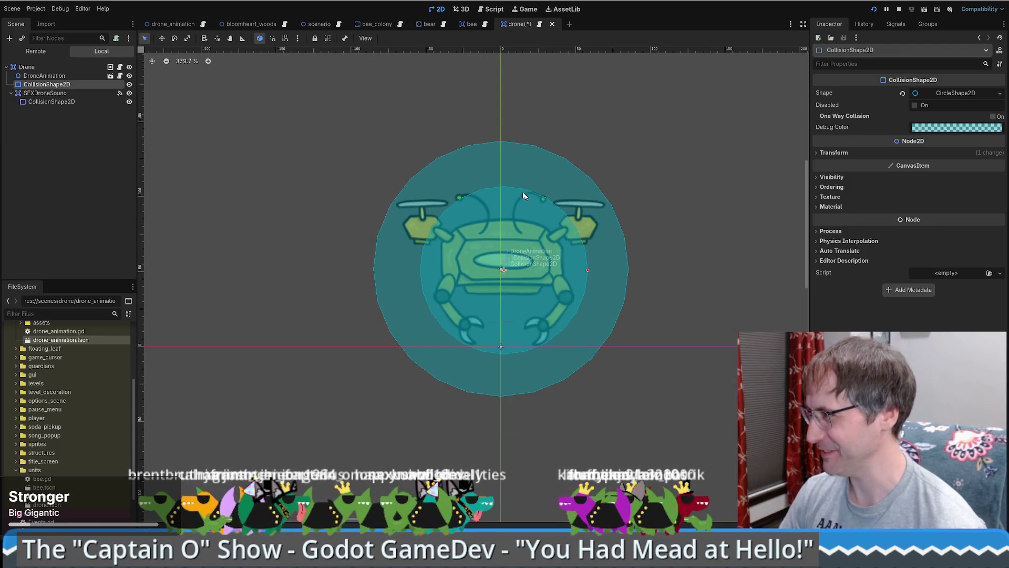
{"action": "scroll", "coordinate": [434, 209], "scroll_direction": "up", "scroll_amount": 5}
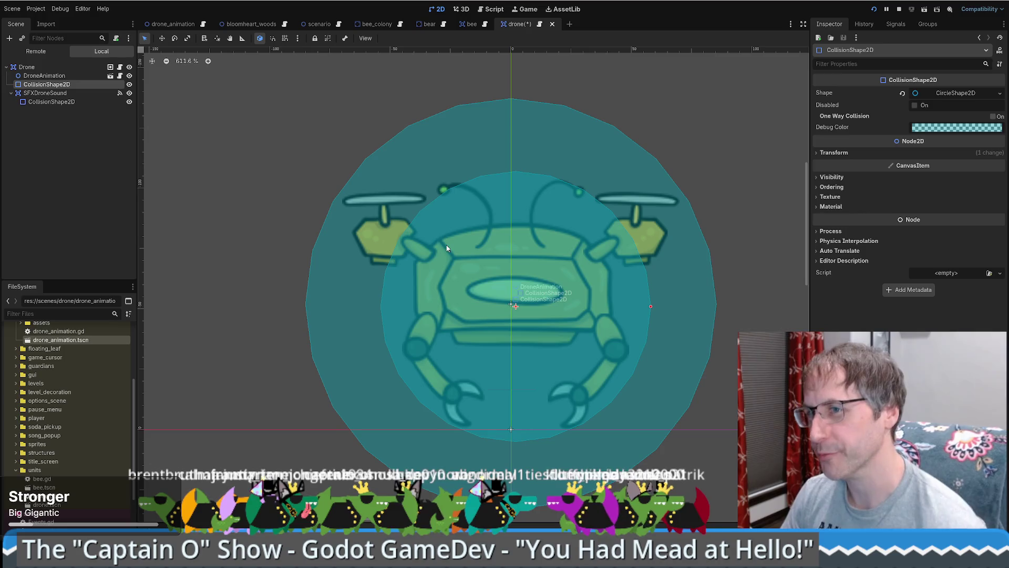
{"action": "left_click", "coordinate": [72, 68]}
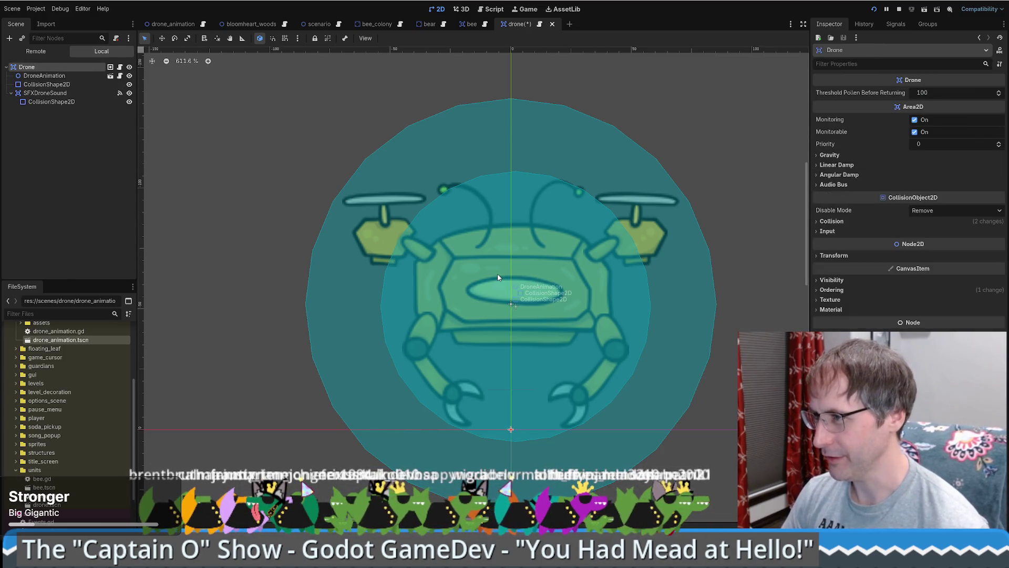
{"action": "left_click", "coordinate": [70, 84]}
{"action": "left_click_drag", "start_coordinate": [650, 307], "coordinate": [646, 306]}
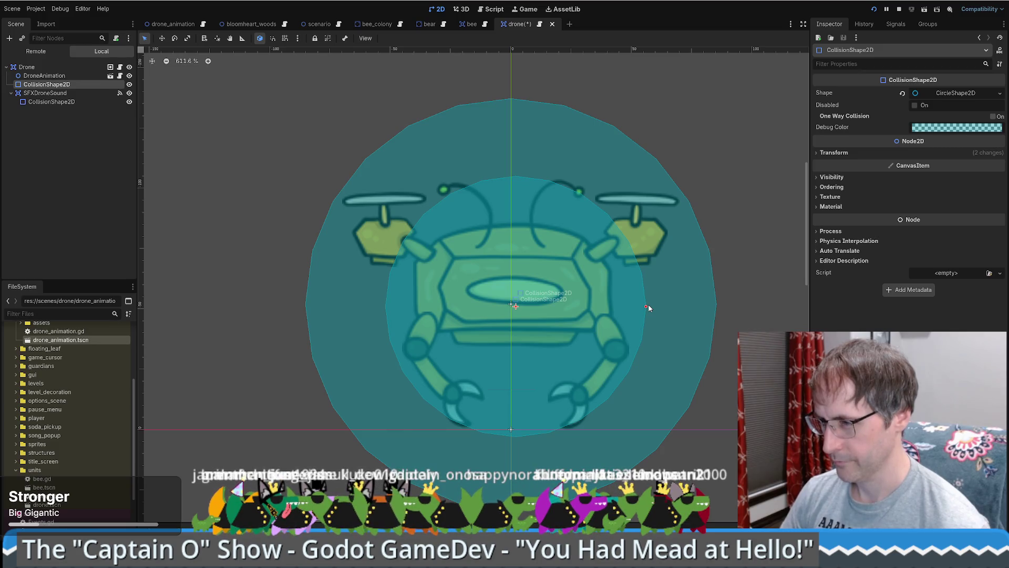
{"action": "left_click_drag", "start_coordinate": [646, 307], "coordinate": [648, 307]}
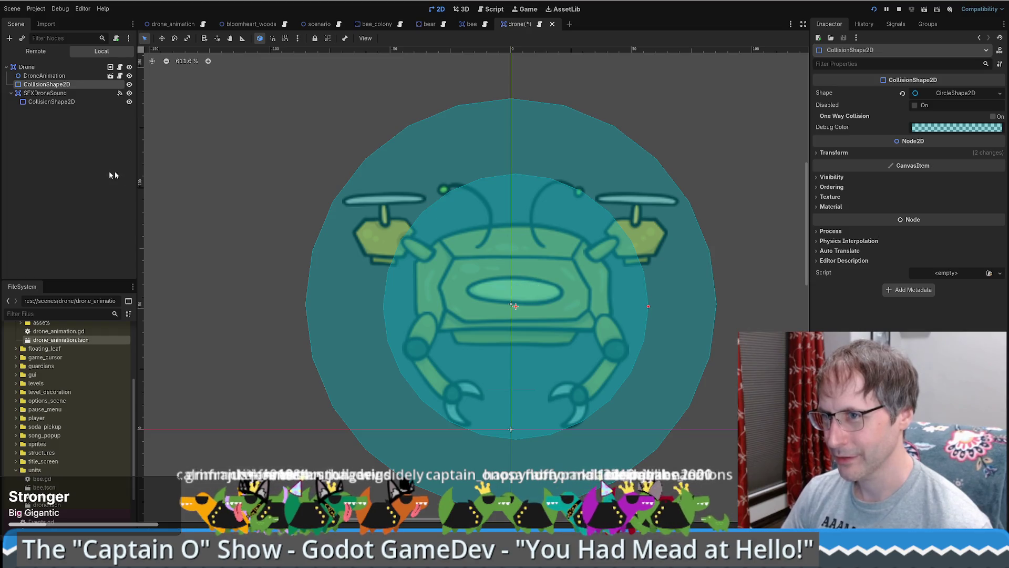
{"action": "left_click", "coordinate": [104, 69]}
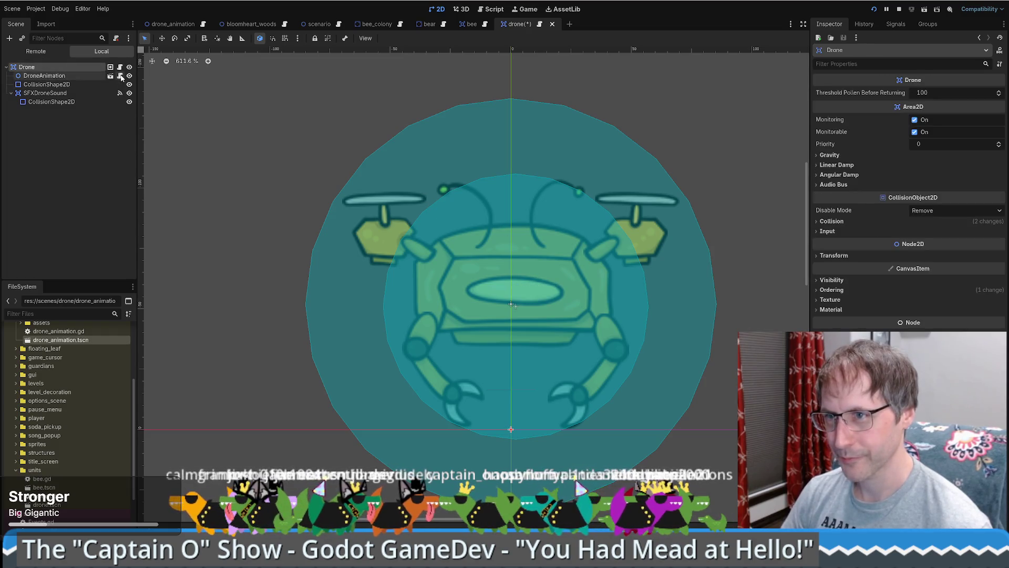
Open the Drone node's bee.gd script and select the looking_for_new_home signal name.
{"action": "left_click", "coordinate": [120, 76]}
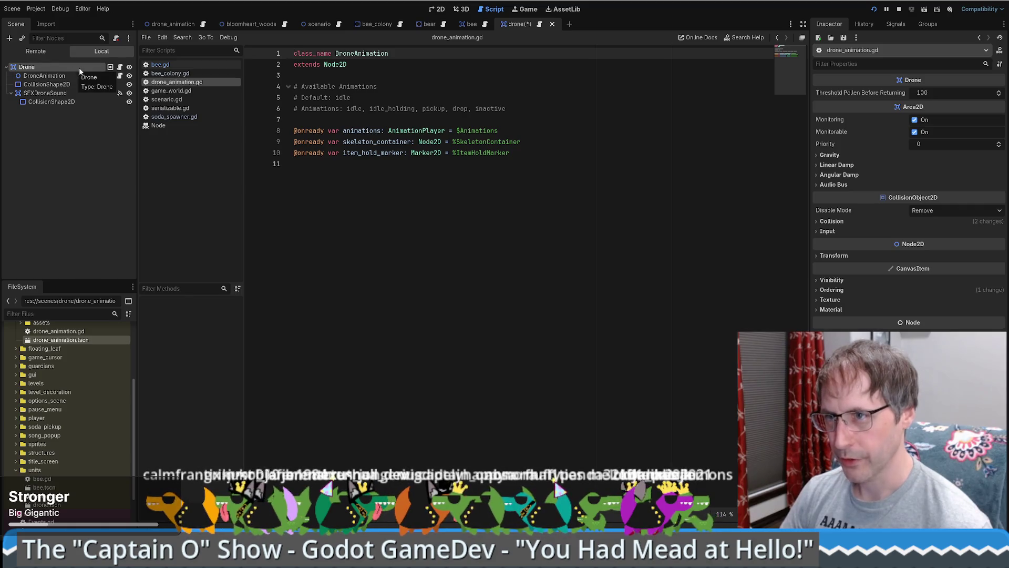
{"action": "left_click", "coordinate": [121, 67]}
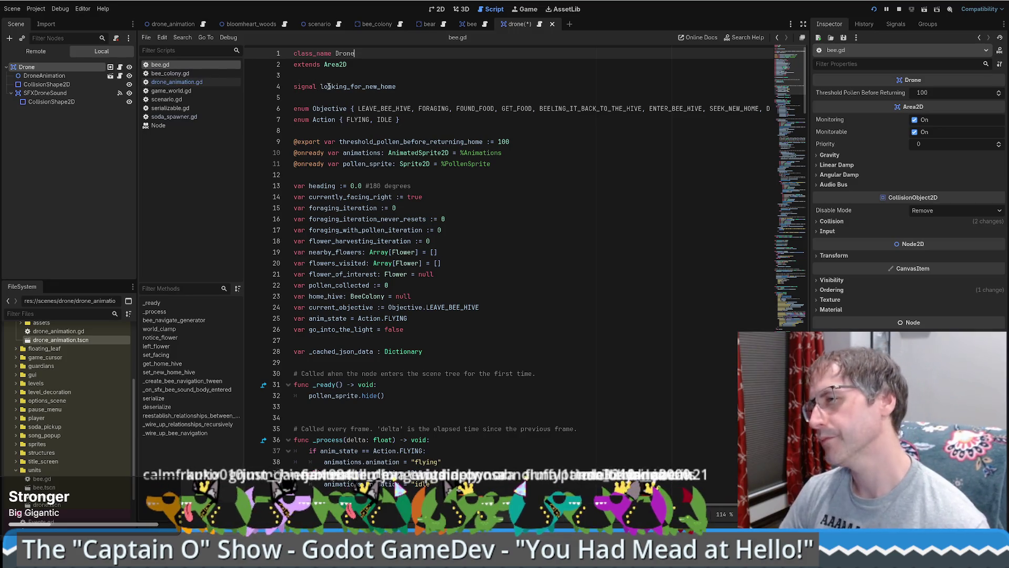
{"action": "double_click", "coordinate": [358, 87]}
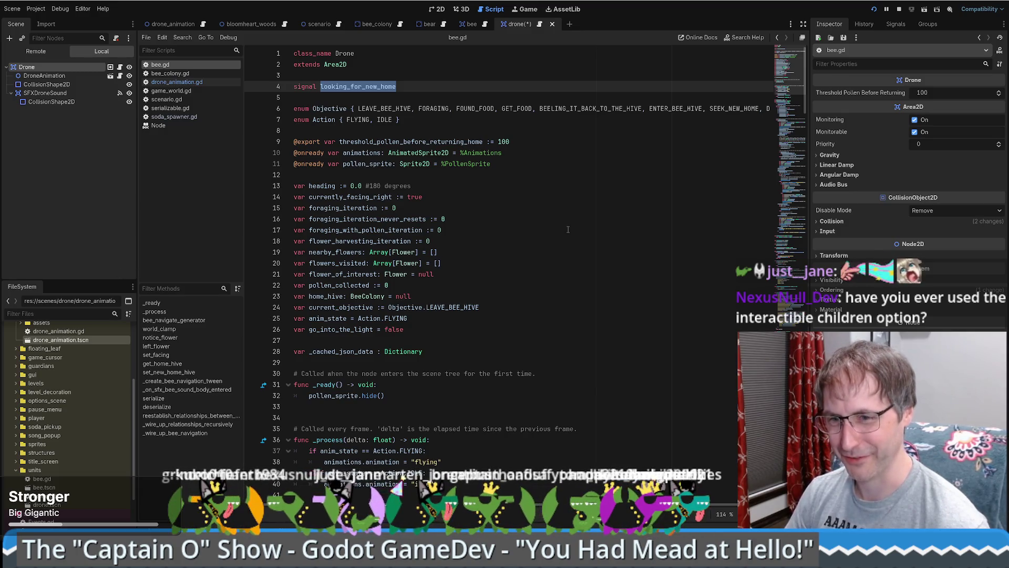
{"action": "scroll", "coordinate": [484, 176], "scroll_direction": "down", "scroll_amount": 2}
{"action": "scroll", "coordinate": [484, 176], "scroll_direction": "up", "scroll_amount": 2}
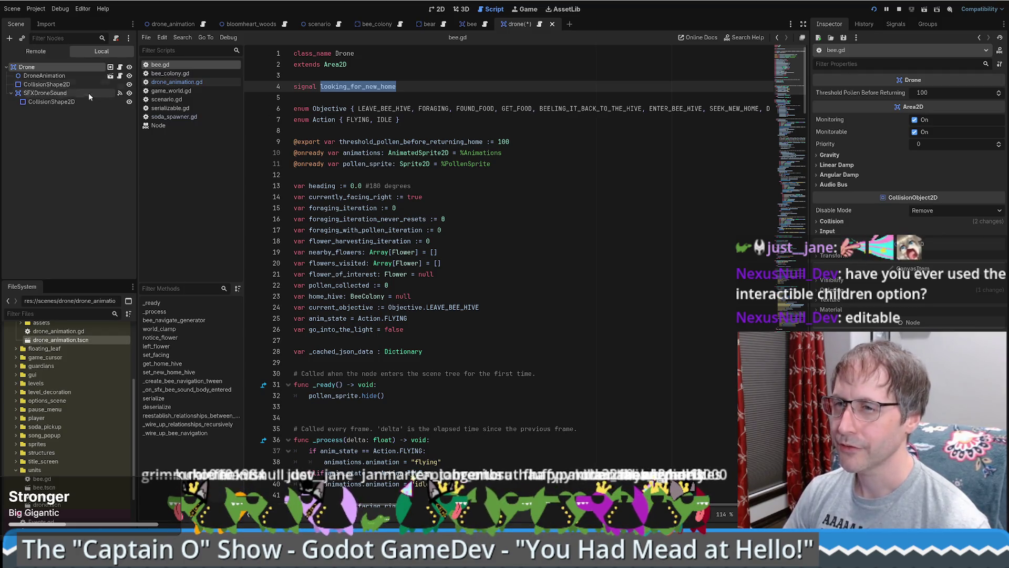
Turn on Editable Children for the DroneAnimation instance.
{"action": "left_click", "coordinate": [71, 77]}
{"action": "right_click", "coordinate": [72, 77]}
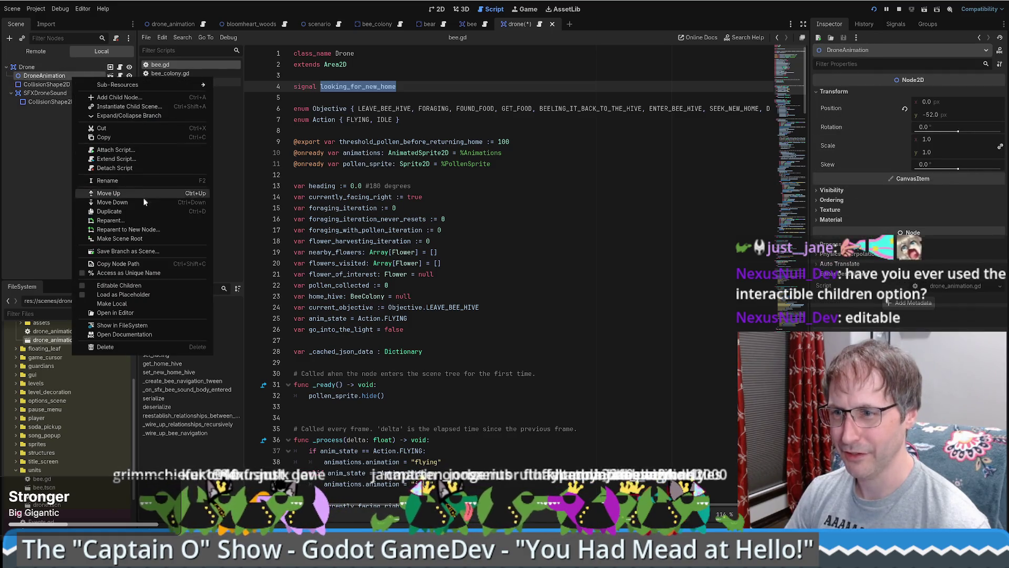
{"action": "left_click", "coordinate": [81, 283]}
Inspect the exposed Animations, SkeletonContainer and DroneBody nodes, centring the canvas on SkeletonContainer.
{"action": "left_click", "coordinate": [50, 84]}
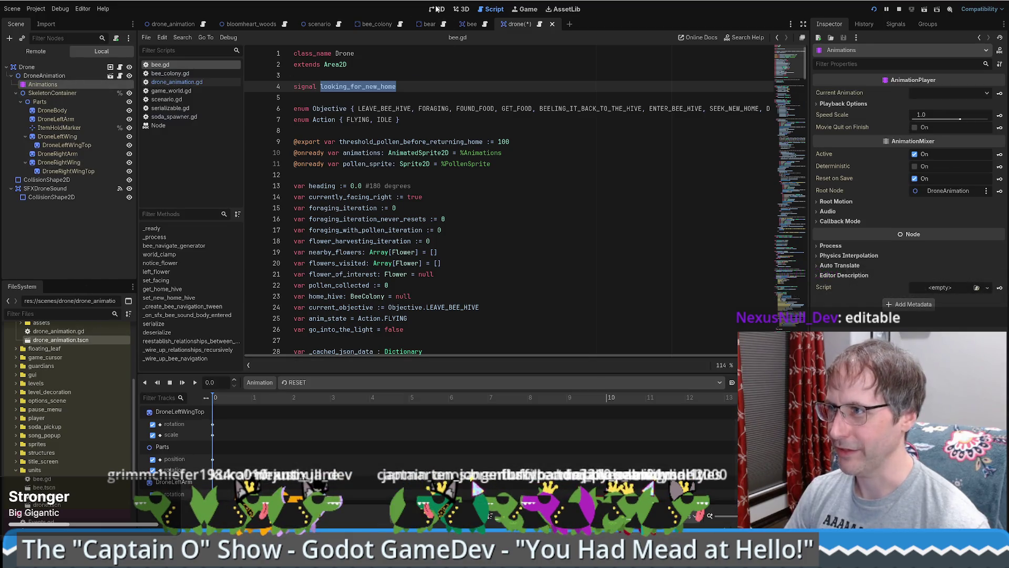
{"action": "left_click", "coordinate": [437, 9]}
{"action": "scroll", "coordinate": [435, 233], "scroll_direction": "down", "scroll_amount": 2}
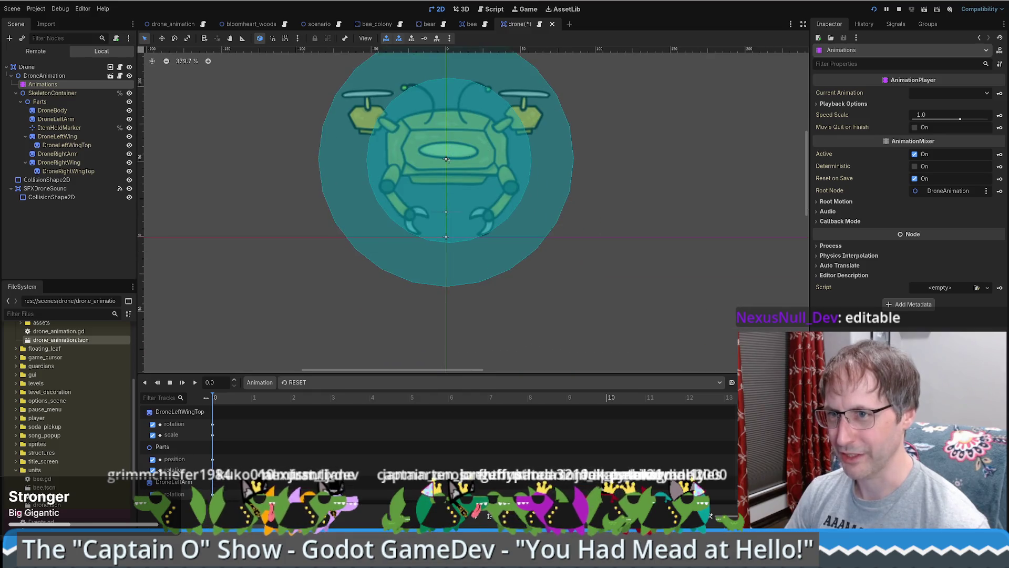
{"action": "left_click", "coordinate": [36, 93]}
{"action": "key", "text": "f"}
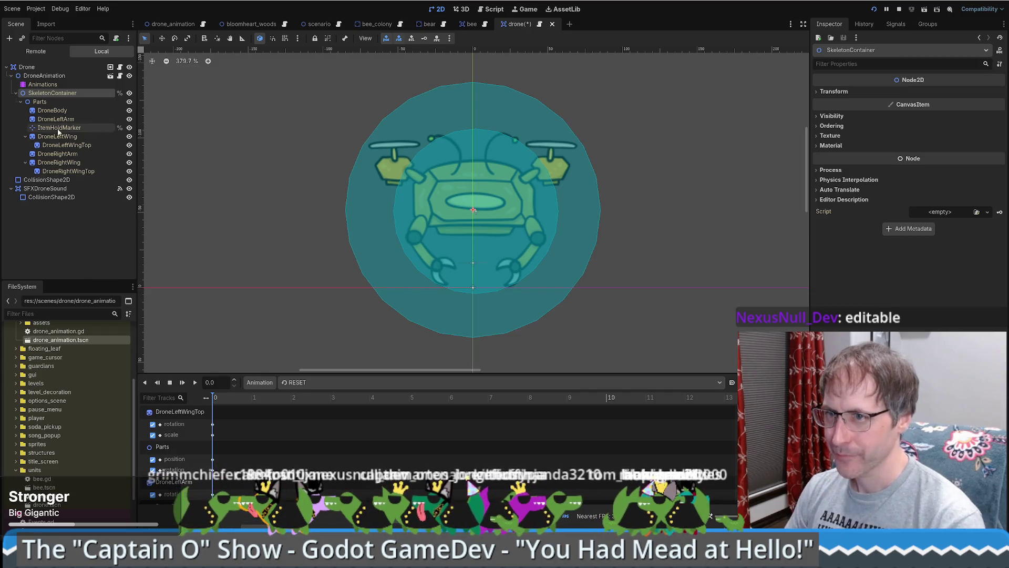
{"action": "left_click", "coordinate": [60, 111]}
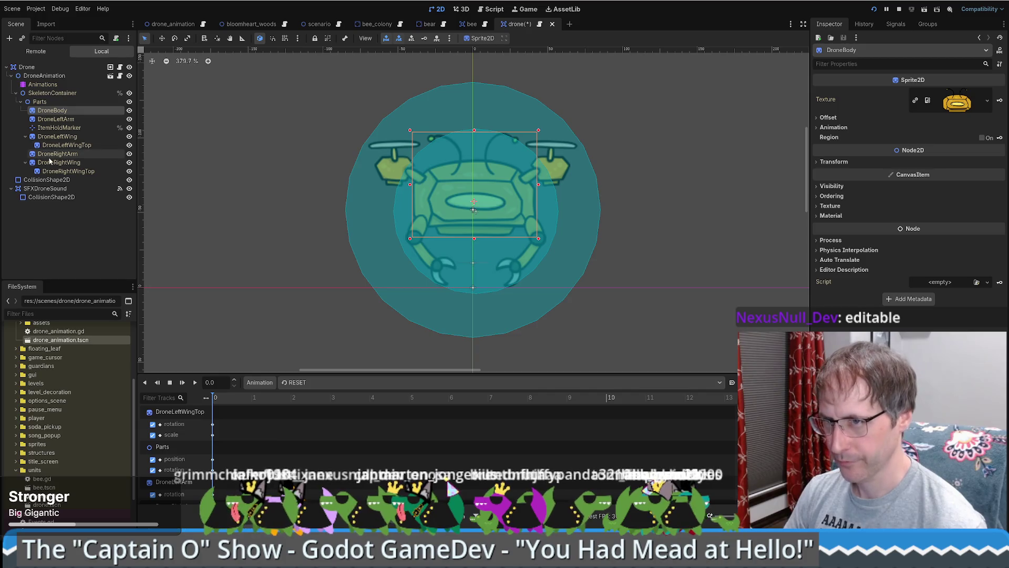
{"action": "left_click", "coordinate": [65, 85]}
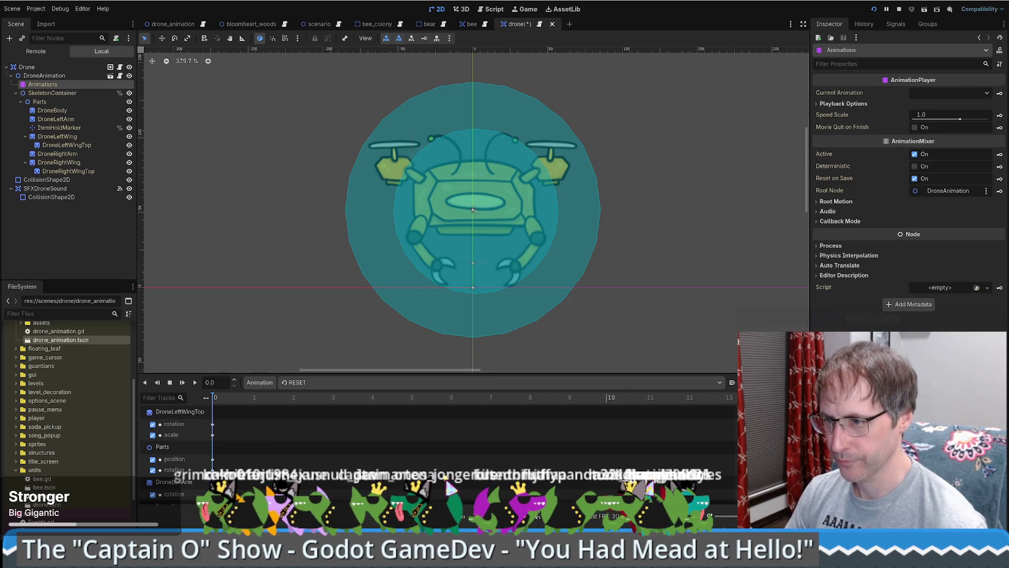
Load the idle animation in the Animations player and play it.
{"action": "left_click", "coordinate": [335, 387]}
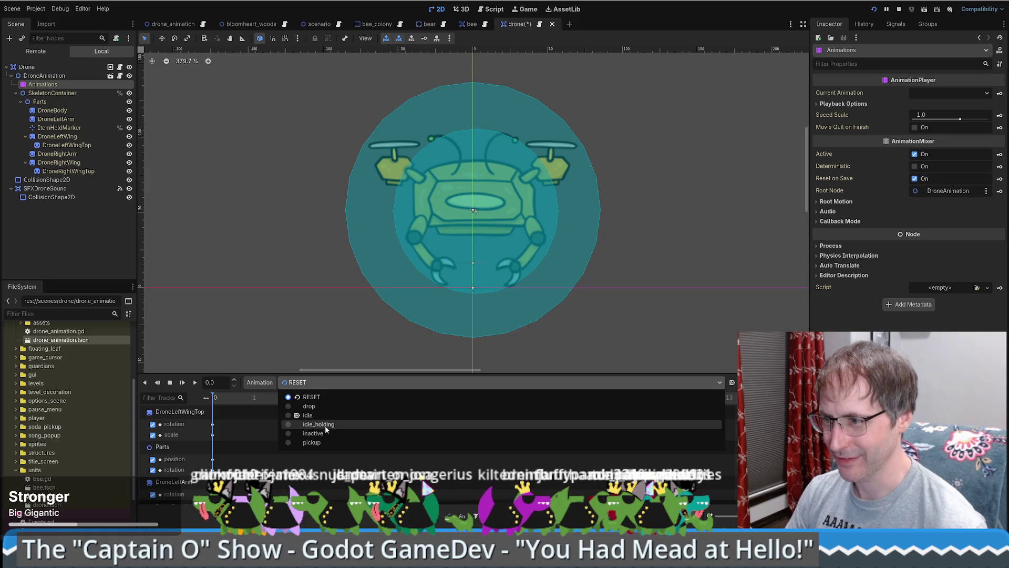
{"action": "left_click", "coordinate": [323, 417]}
{"action": "left_click", "coordinate": [195, 382]}
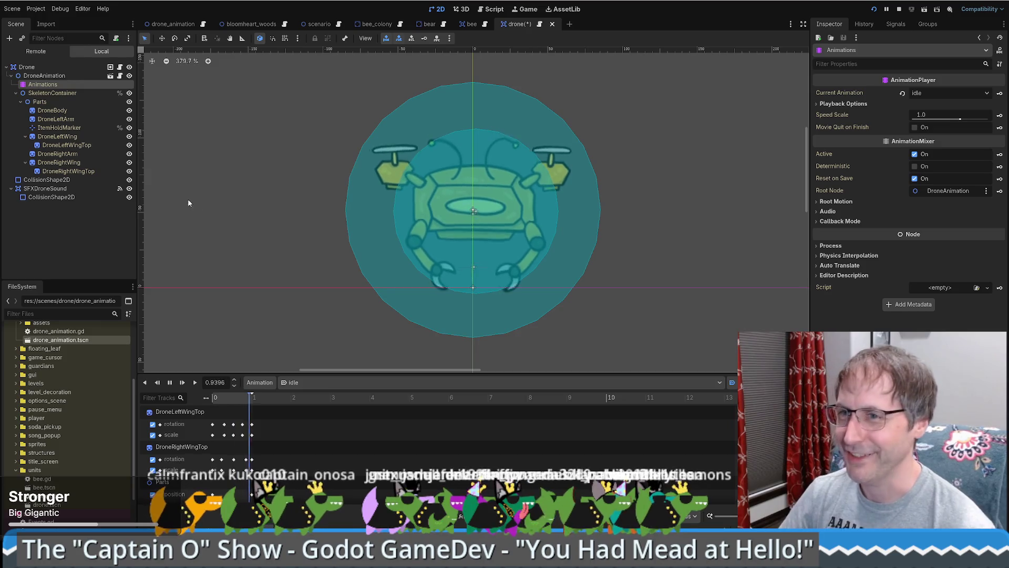
Inspect the DroneAnimation and root Drone nodes, then select the top-level collision shape.
{"action": "left_click", "coordinate": [40, 76]}
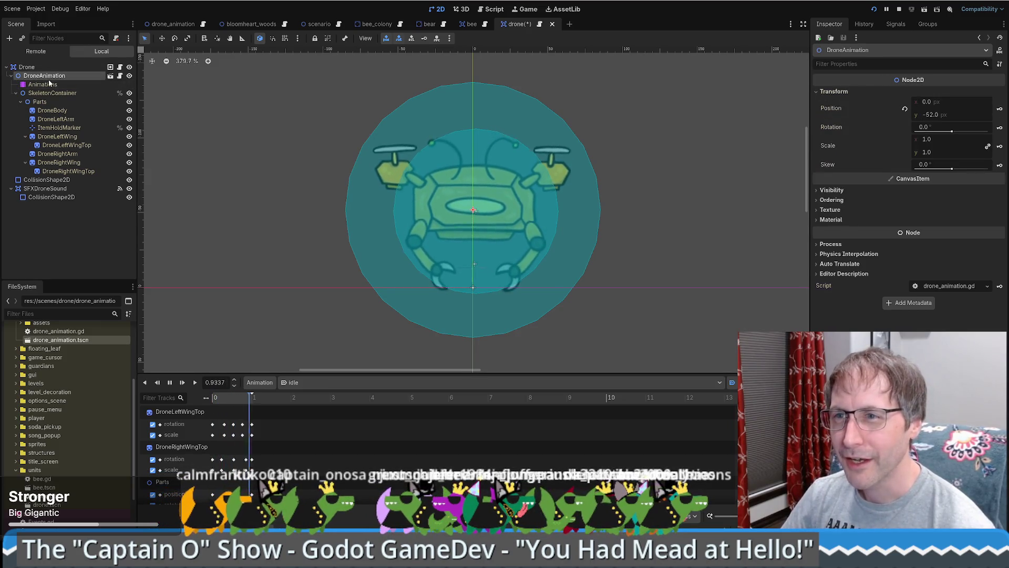
{"action": "left_click", "coordinate": [28, 67]}
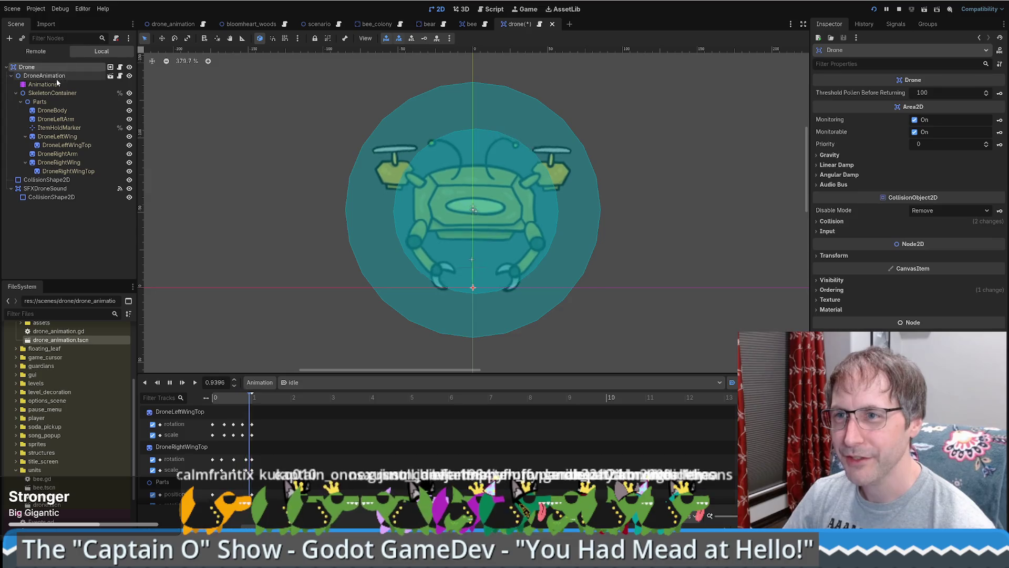
{"action": "left_click", "coordinate": [55, 77]}
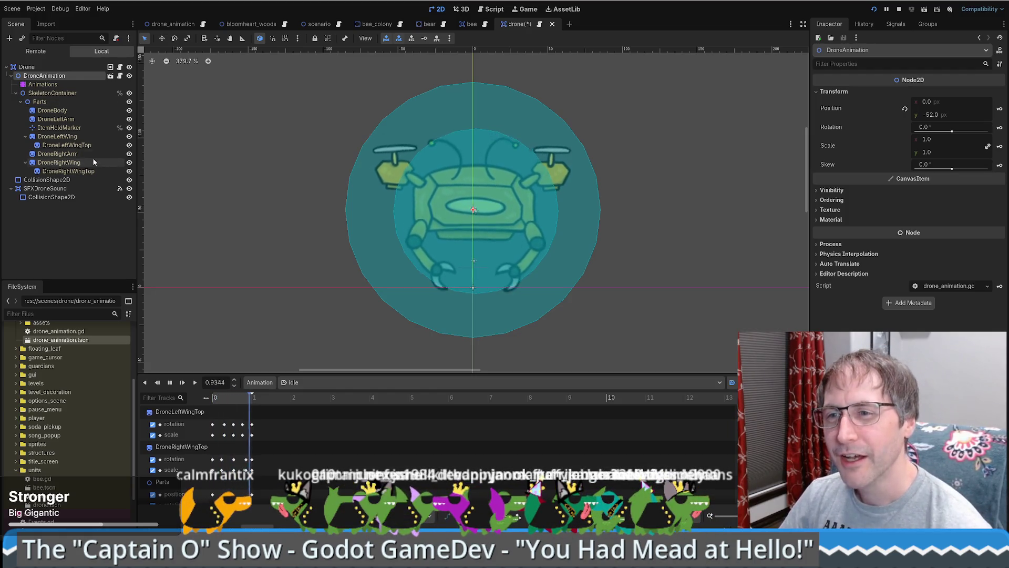
{"action": "left_click", "coordinate": [46, 179]}
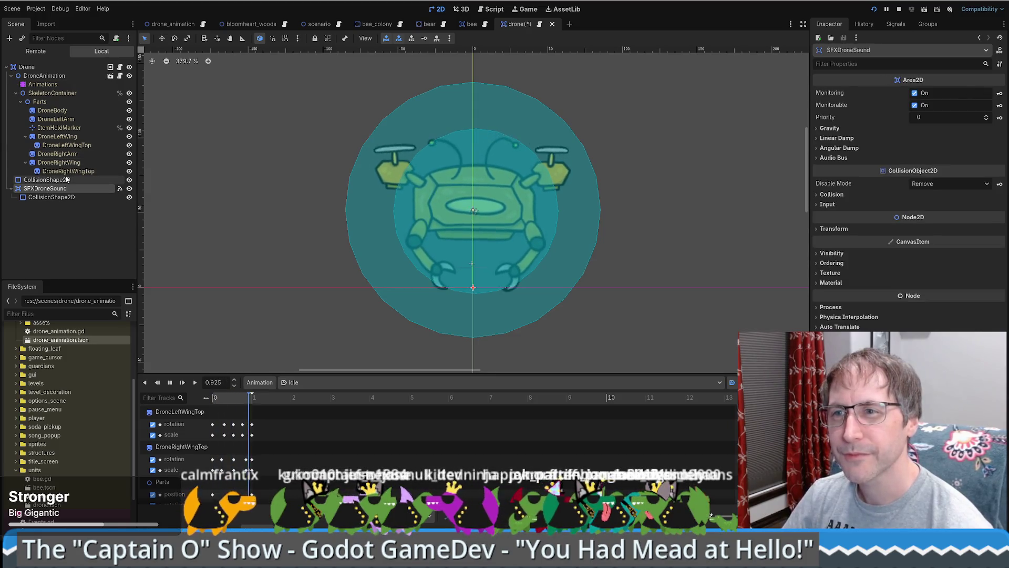
Glance at the drone_animation scene, return to the drone scene and save it with Ctrl+S.
{"action": "left_click", "coordinate": [177, 24]}
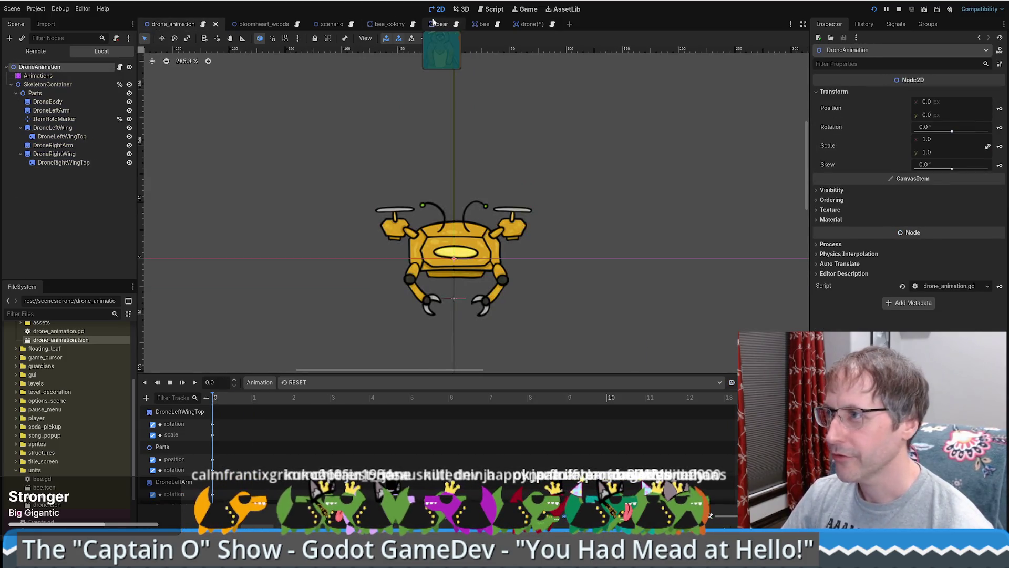
{"action": "left_click", "coordinate": [522, 28]}
{"action": "left_click", "coordinate": [53, 84]}
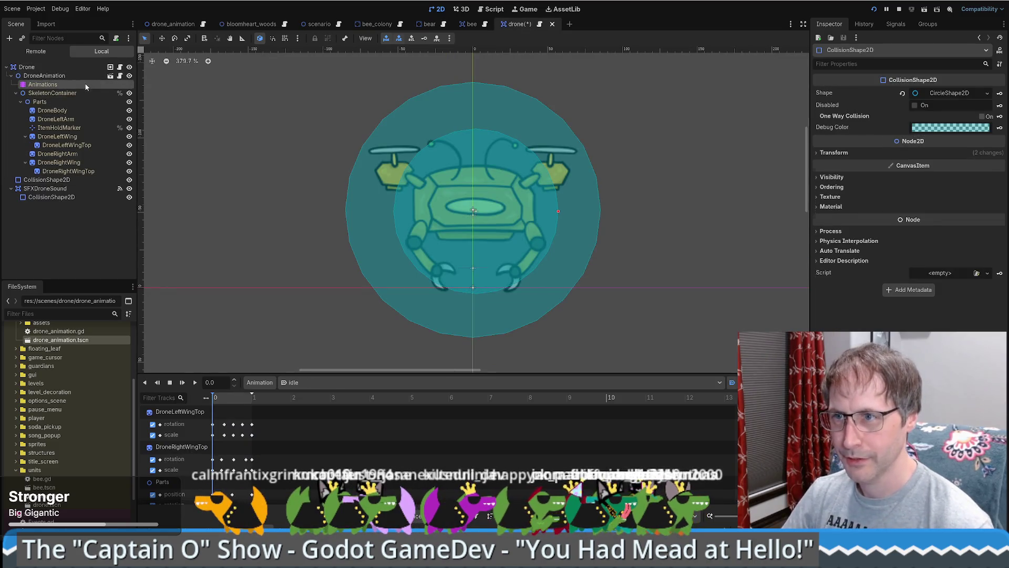
{"action": "key", "text": "ctrl+s"}
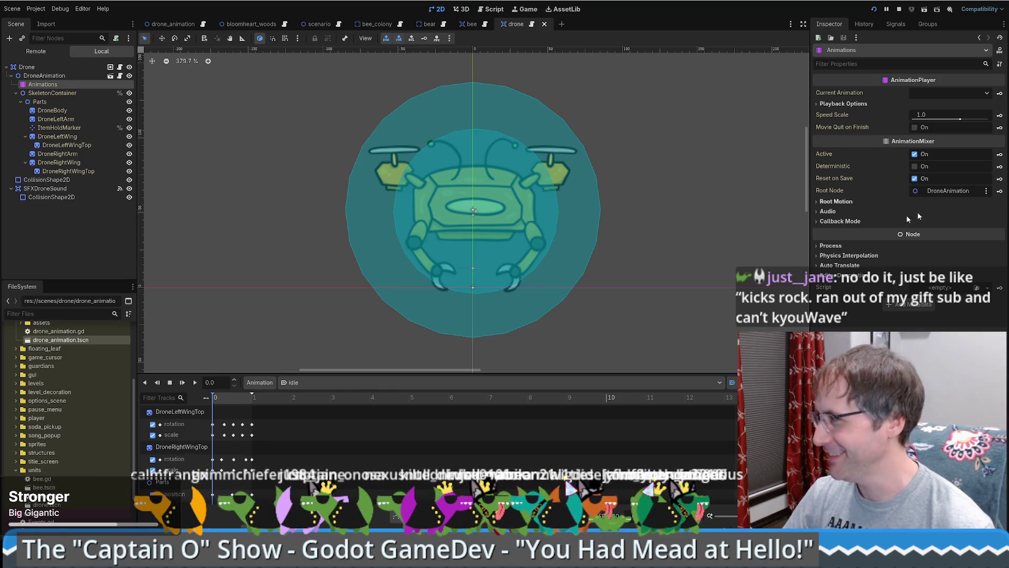
Open bee.gd from the root Drone node's script icon.
{"action": "left_click", "coordinate": [62, 75]}
{"action": "left_click", "coordinate": [70, 65]}
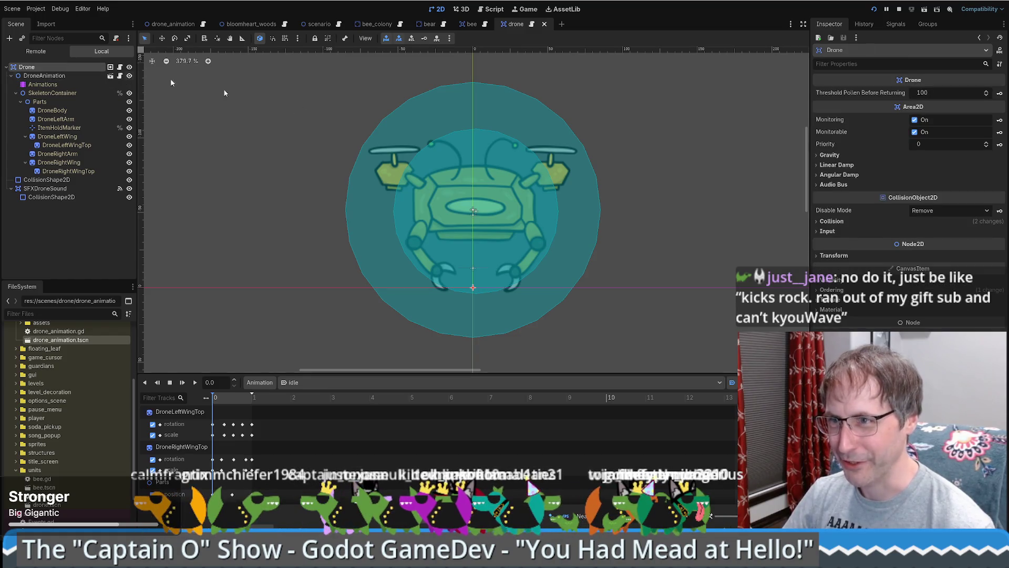
{"action": "left_click", "coordinate": [119, 67]}
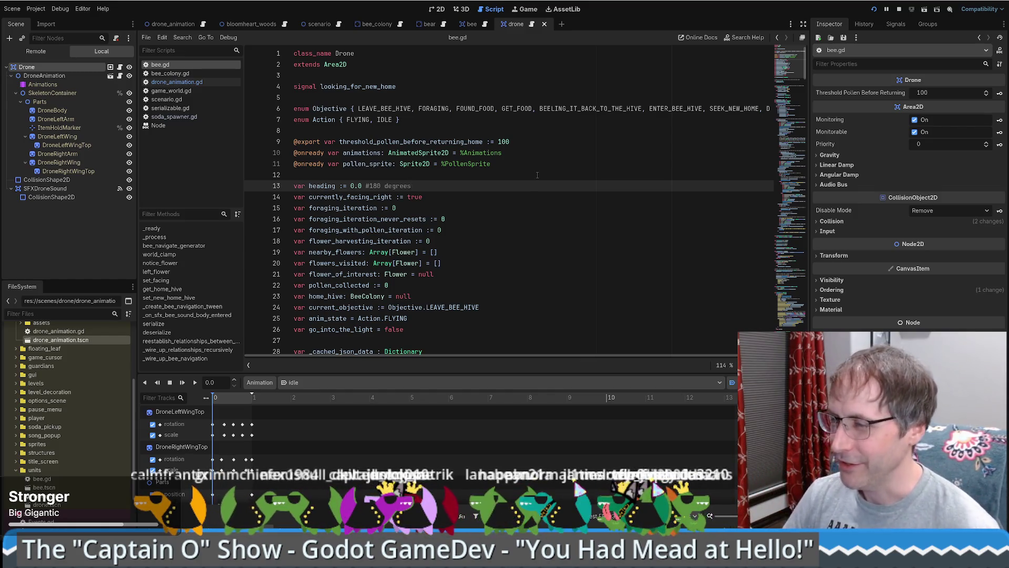
{"action": "left_click", "coordinate": [538, 152]}
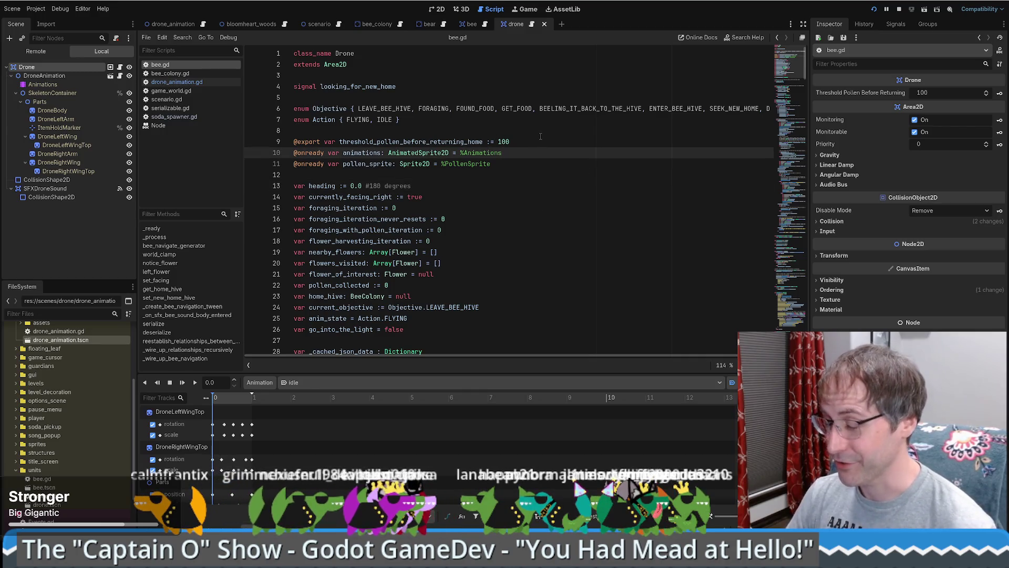
{"action": "left_click", "coordinate": [541, 136]}
{"action": "scroll", "coordinate": [562, 149], "scroll_direction": "down", "scroll_amount": 4}
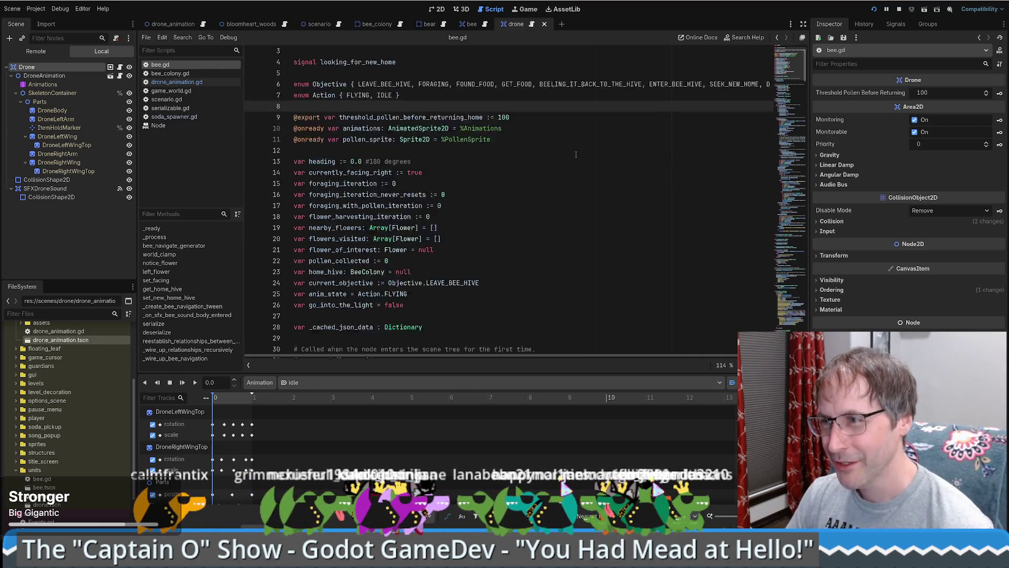
{"action": "scroll", "coordinate": [565, 158], "scroll_direction": "up", "scroll_amount": 4}
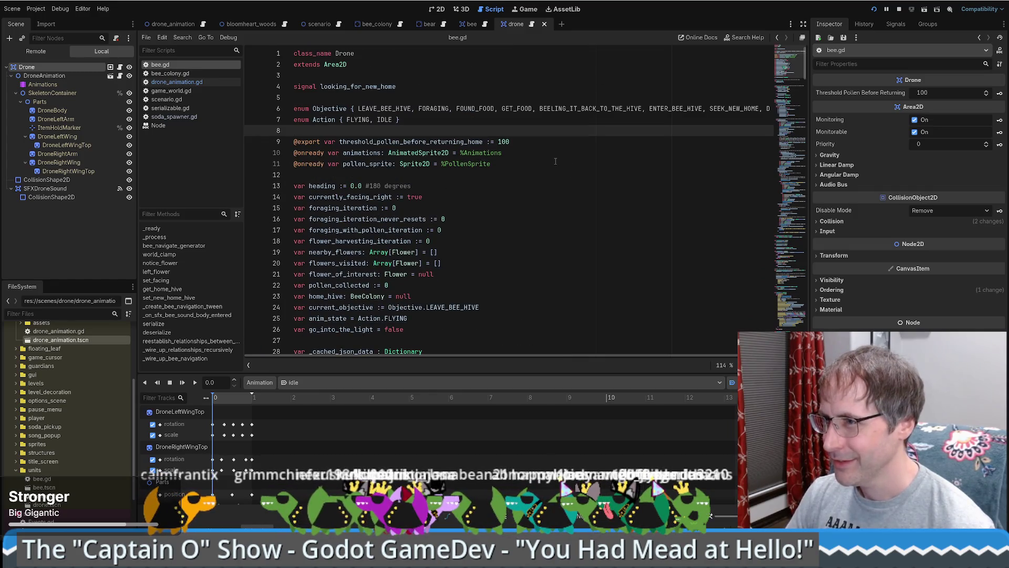
{"action": "scroll", "coordinate": [555, 161], "scroll_direction": "down", "scroll_amount": 2}
{"action": "scroll", "coordinate": [553, 165], "scroll_direction": "up", "scroll_amount": 2}
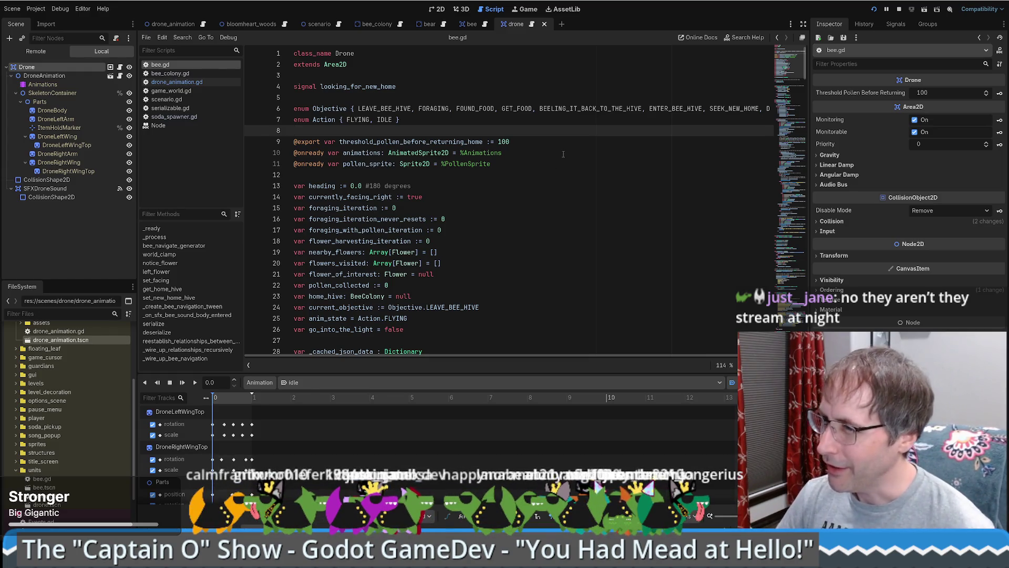
{"action": "scroll", "coordinate": [564, 160], "scroll_direction": "down", "scroll_amount": 2}
{"action": "scroll", "coordinate": [482, 167], "scroll_direction": "up", "scroll_amount": 2}
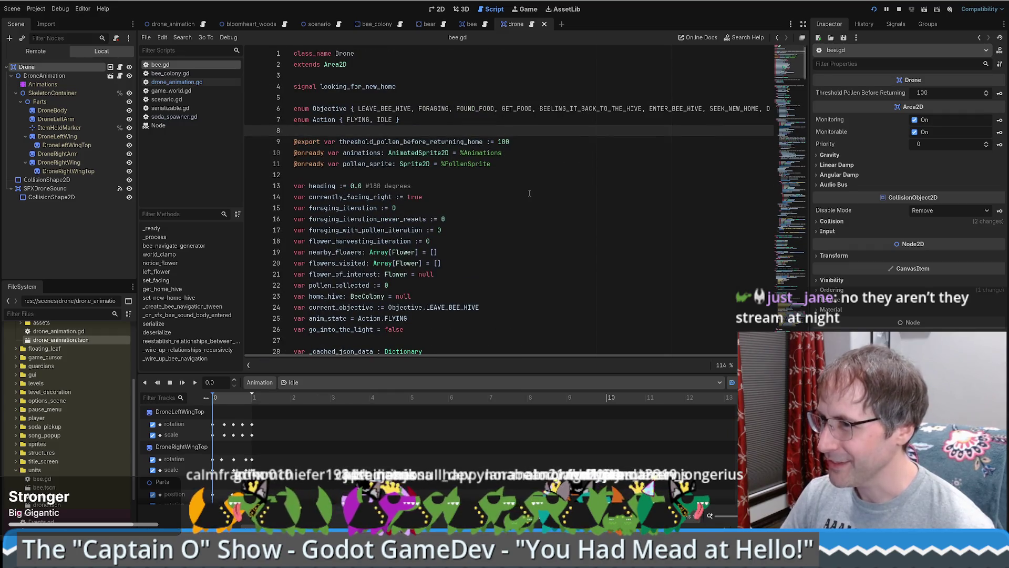
{"action": "scroll", "coordinate": [530, 193], "scroll_direction": "down", "scroll_amount": 2}
{"action": "scroll", "coordinate": [531, 195], "scroll_direction": "up", "scroll_amount": 2}
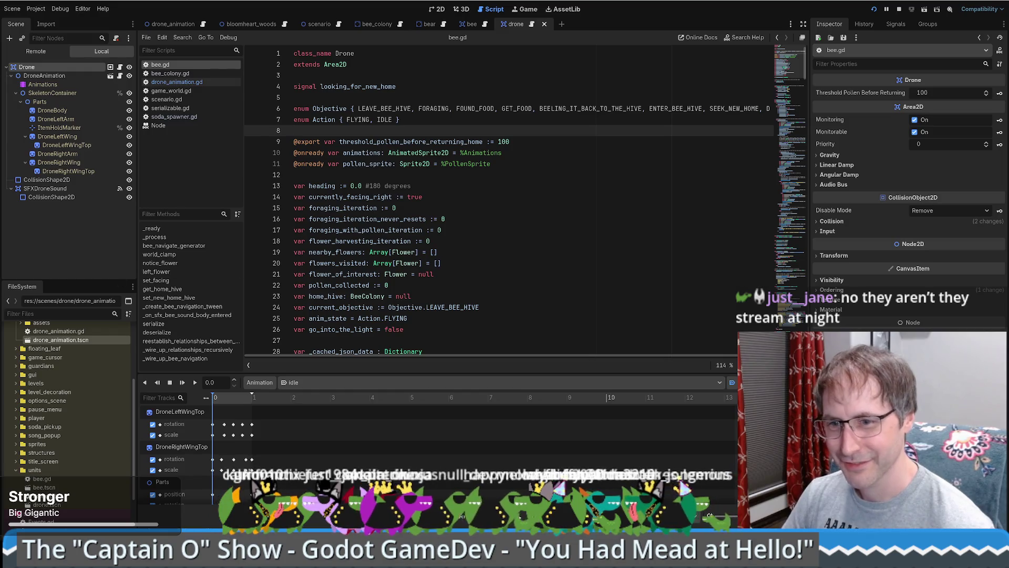
{"action": "left_click", "coordinate": [471, 275]}
{"action": "scroll", "coordinate": [471, 275], "scroll_direction": "down", "scroll_amount": 2}
{"action": "scroll", "coordinate": [471, 275], "scroll_direction": "up", "scroll_amount": 2}
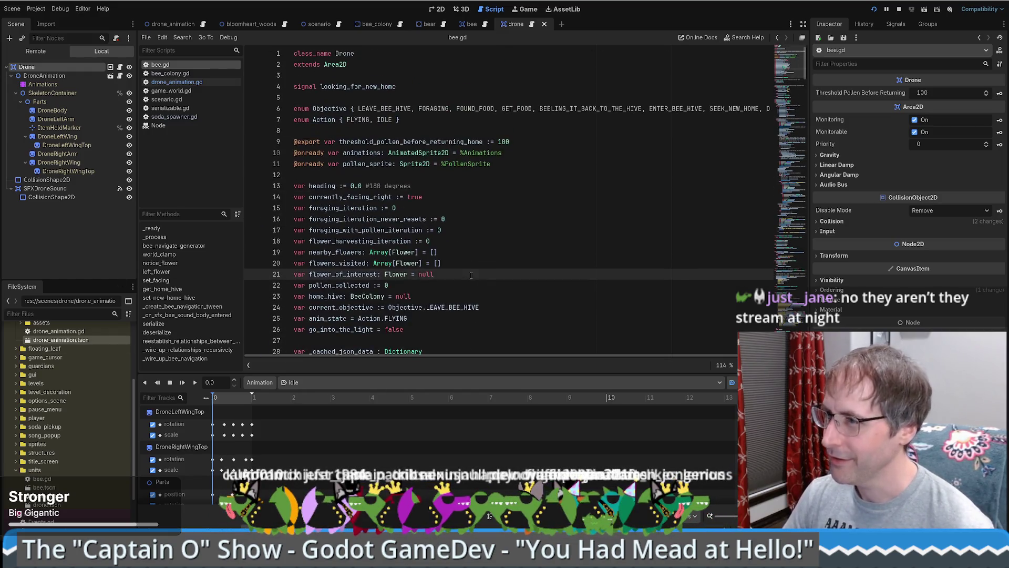
{"action": "left_click", "coordinate": [441, 177]}
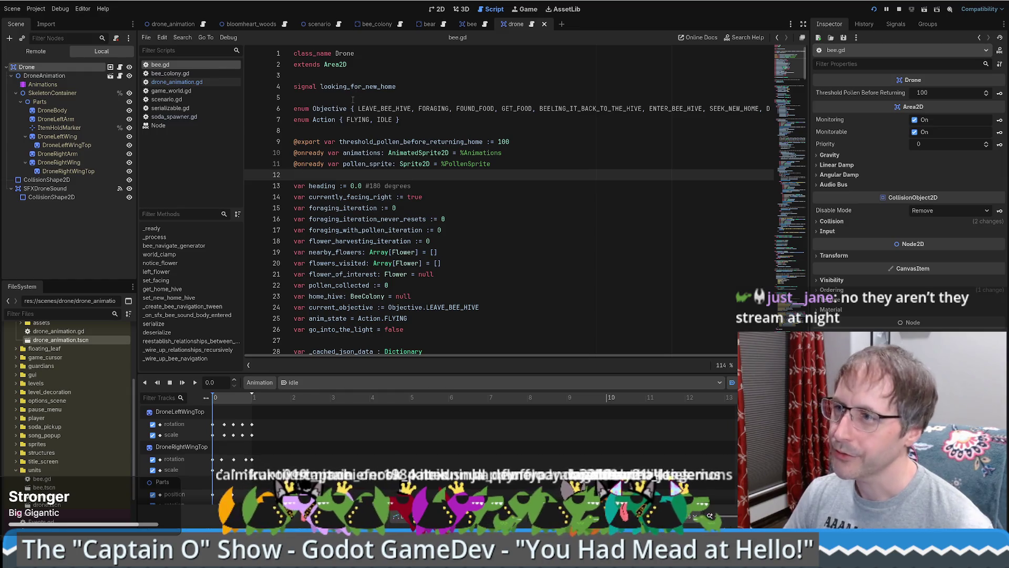
{"action": "left_click", "coordinate": [347, 75]}
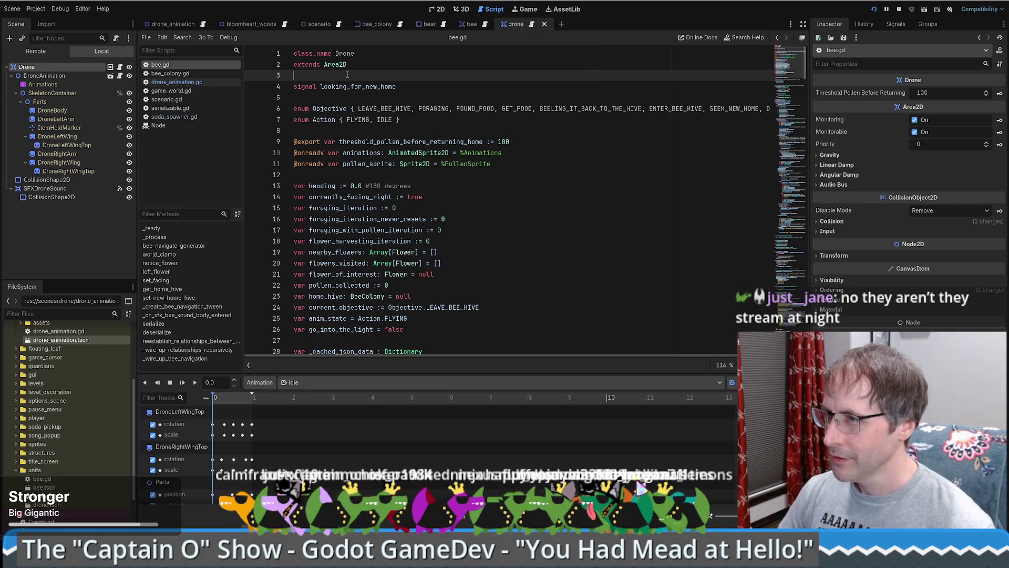
{"action": "left_click_drag", "start_coordinate": [354, 79], "coordinate": [364, 99]}
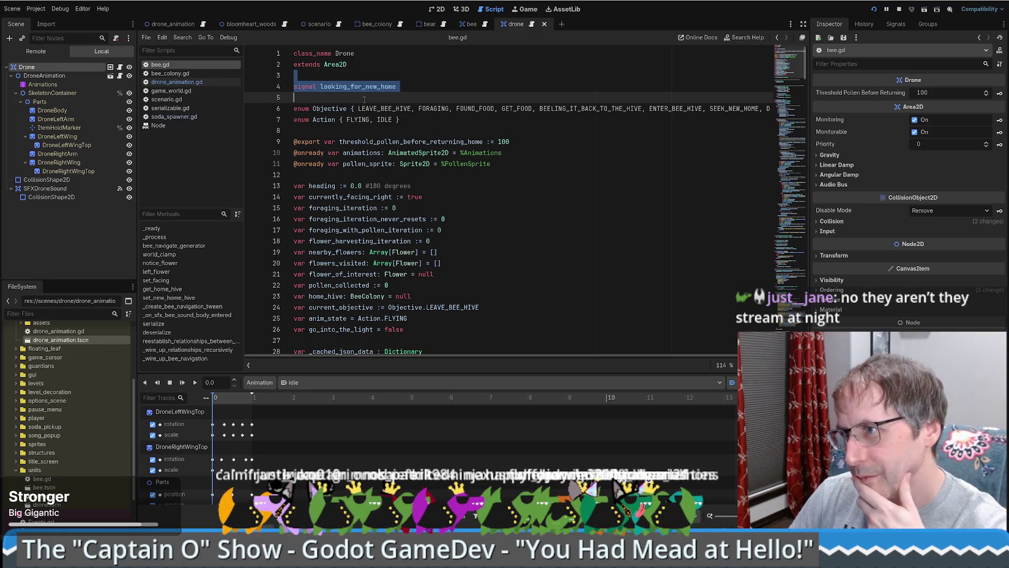
{"action": "left_click", "coordinate": [364, 99]}
{"action": "scroll", "coordinate": [380, 119], "scroll_direction": "down", "scroll_amount": 20}
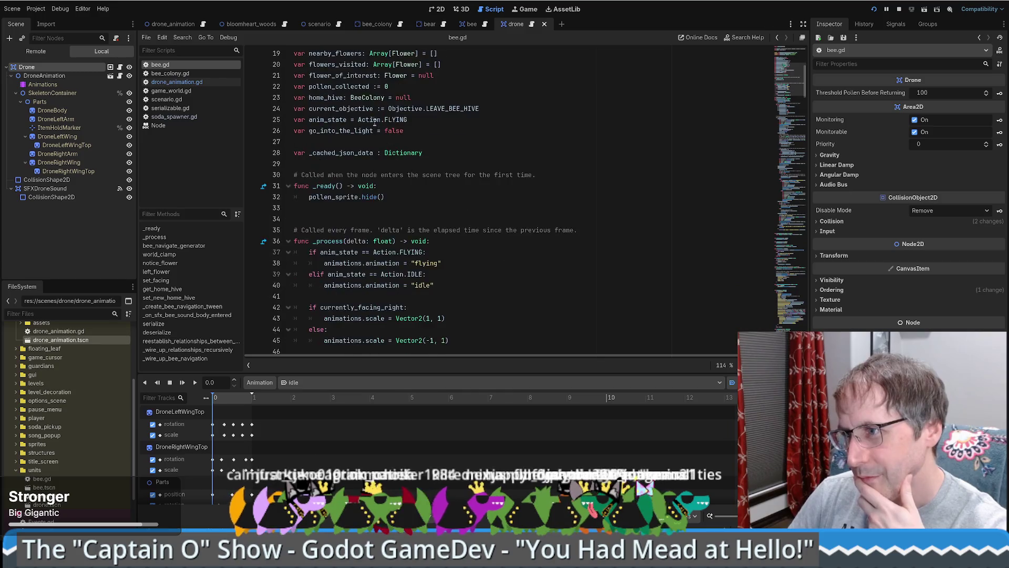
{"action": "mouse_move", "coordinate": [796, 126]}
{"action": "left_mouse_down"}
{"action": "mouse_move", "coordinate": [793, 325]}
{"action": "mouse_move", "coordinate": [773, 56]}
{"action": "left_mouse_up"}
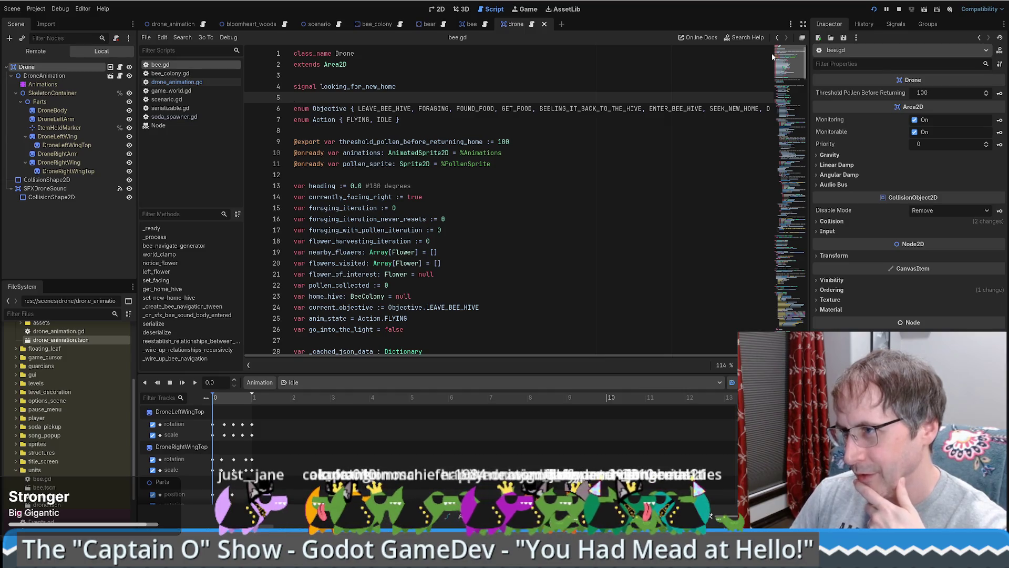
{"action": "mouse_move", "coordinate": [772, 57]}
{"action": "left_mouse_down"}
{"action": "mouse_move", "coordinate": [778, 126]}
{"action": "mouse_move", "coordinate": [776, 52]}
{"action": "left_mouse_up"}
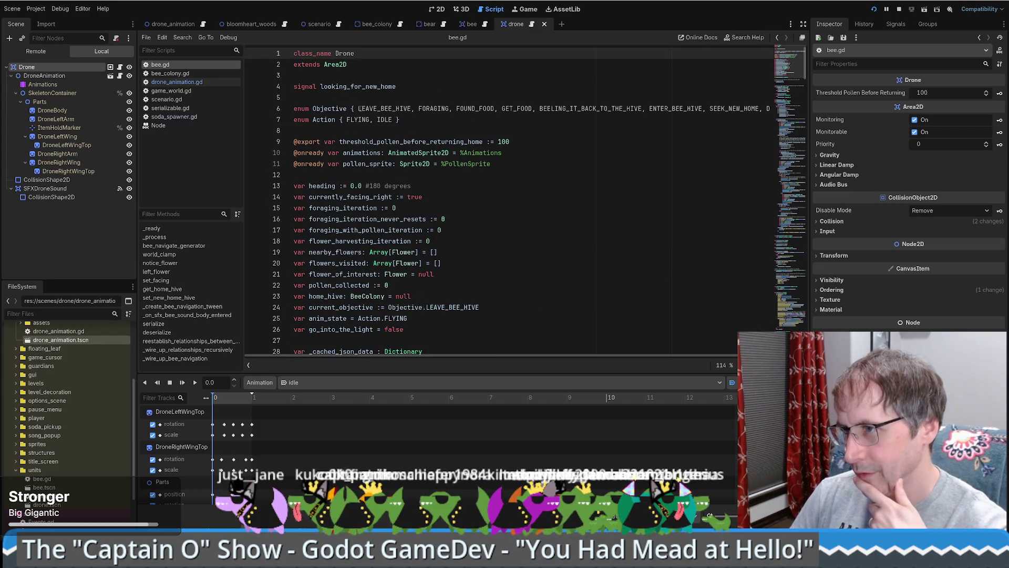
{"action": "mouse_move", "coordinate": [359, 108]}
{"action": "left_mouse_down"}
{"action": "mouse_move", "coordinate": [333, 120]}
{"action": "mouse_move", "coordinate": [450, 109]}
{"action": "left_mouse_up"}
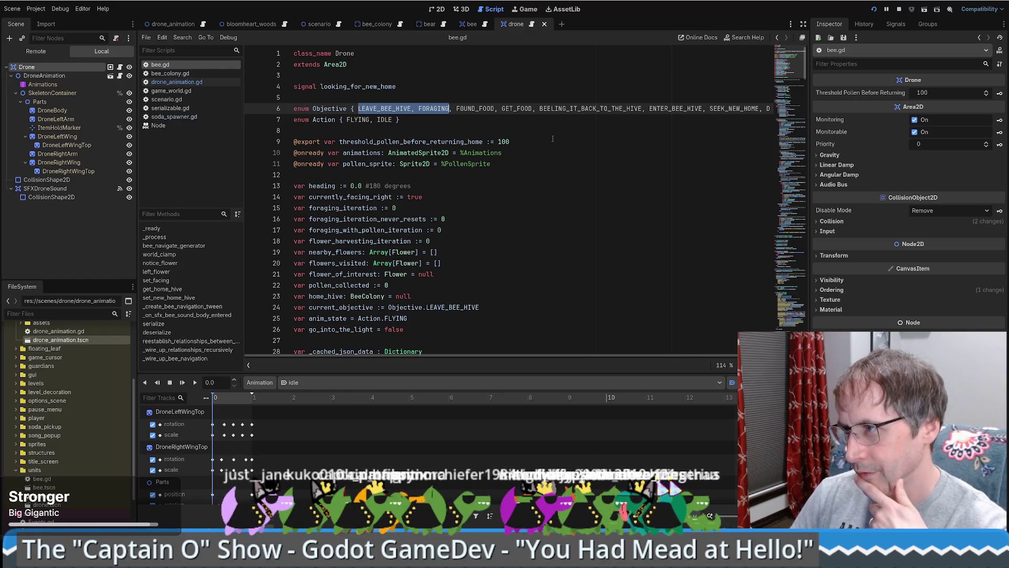
{"action": "left_click", "coordinate": [414, 115]}
Delete all the values inside the Objective enum's braces.
{"action": "key", "text": "End"}
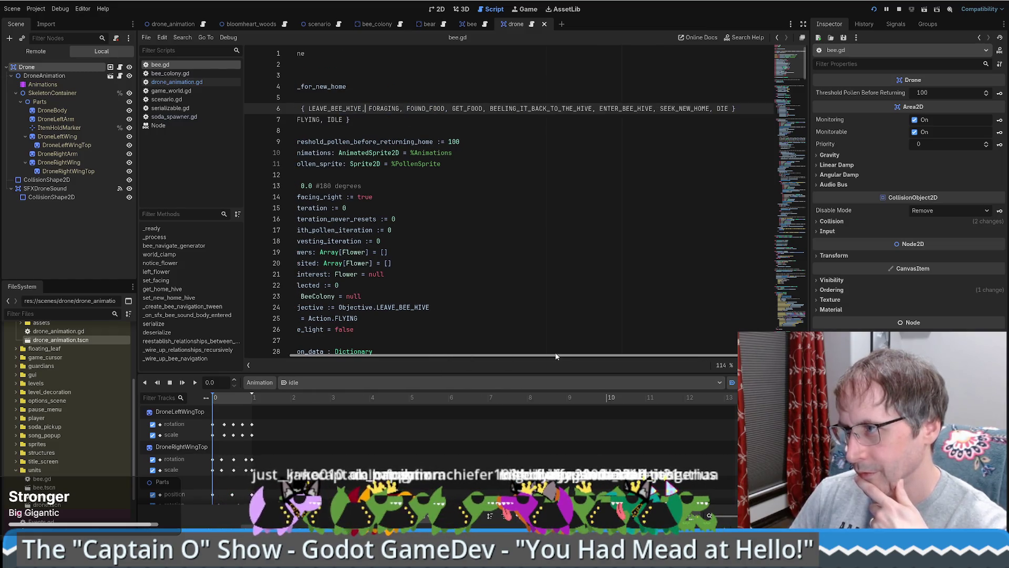
{"action": "double_click", "coordinate": [721, 109]}
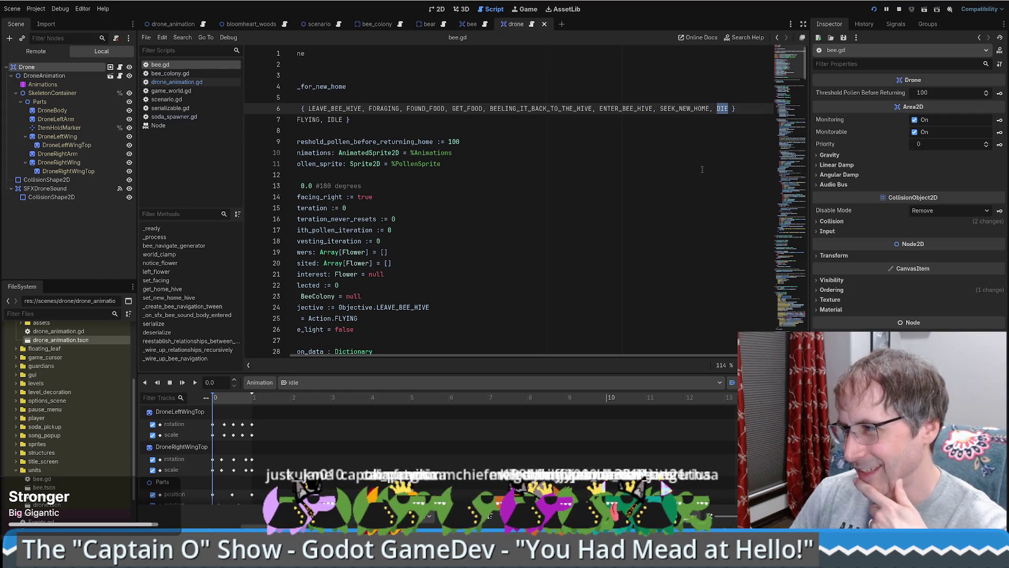
{"action": "key", "text": "Right"}
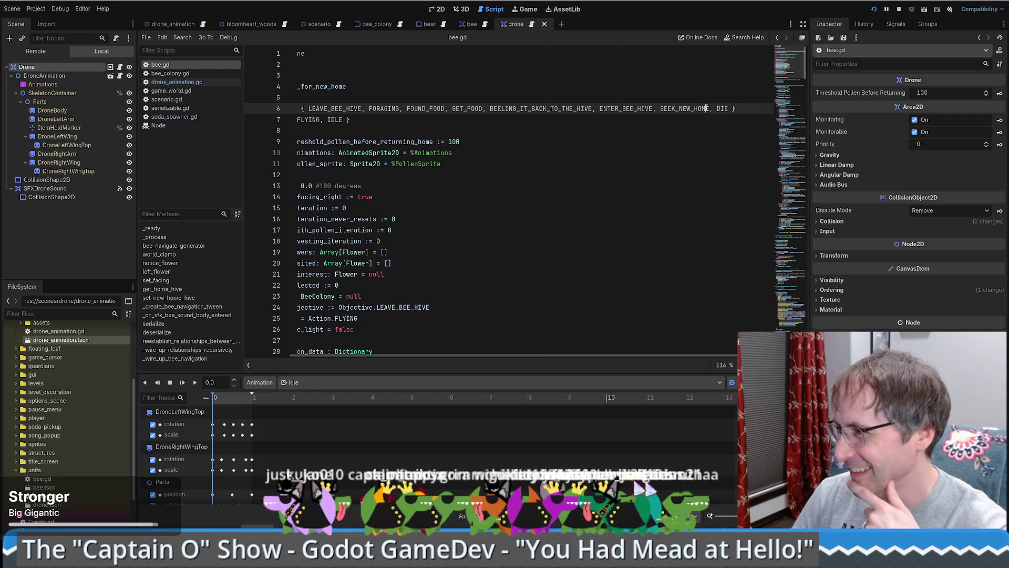
{"action": "key", "text": "shift+Home"}
{"action": "key", "text": "shift+Up"}
{"action": "left_click", "coordinate": [358, 108], "text": "shift"}
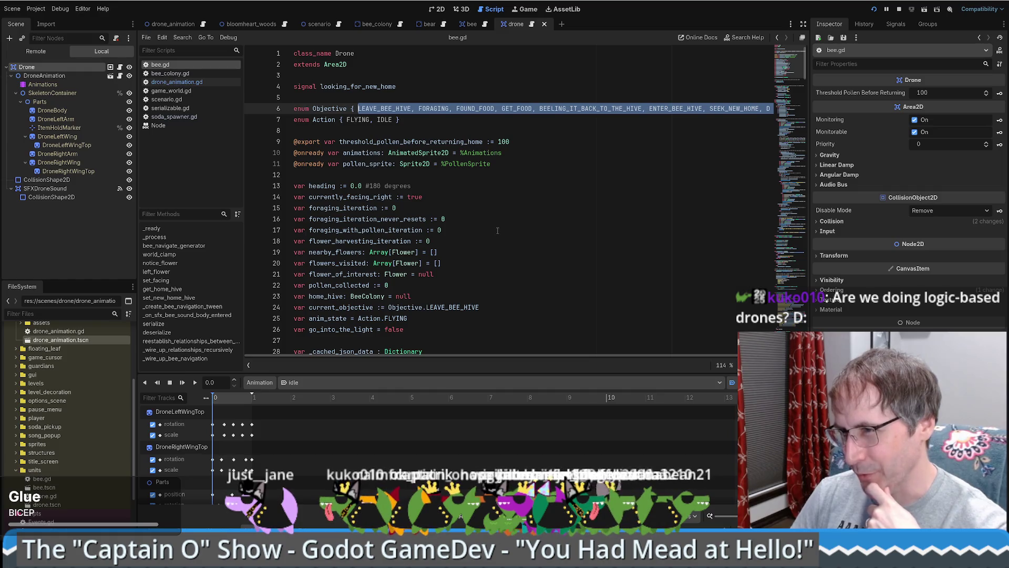
{"action": "key", "text": "BackSpace"}
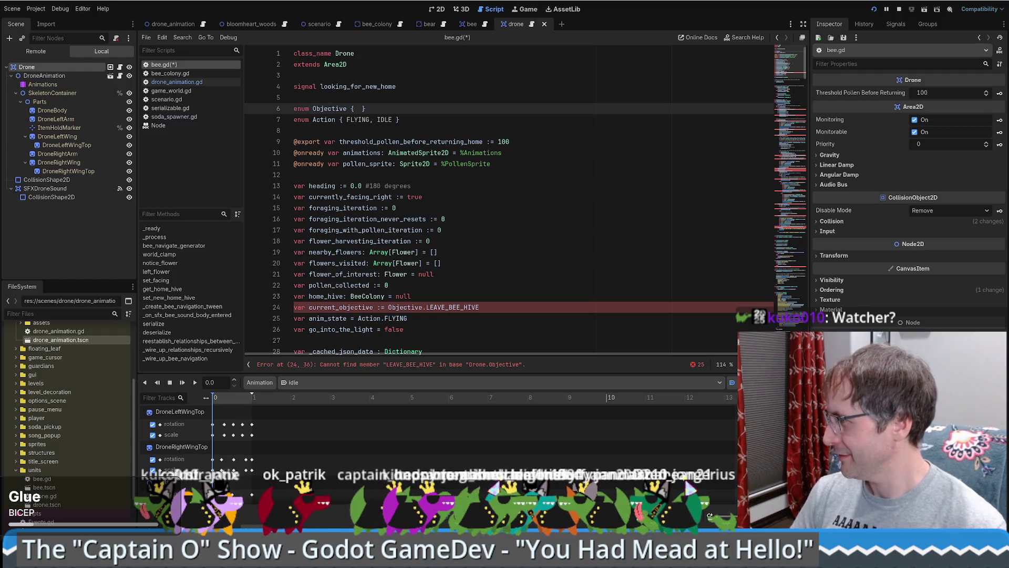
Type MEANDER as the Objective enum's only value, then switch to the browser.
{"action": "left_click", "coordinate": [356, 128]}
{"action": "key", "text": "Up"}
{"action": "key", "text": "Up"}
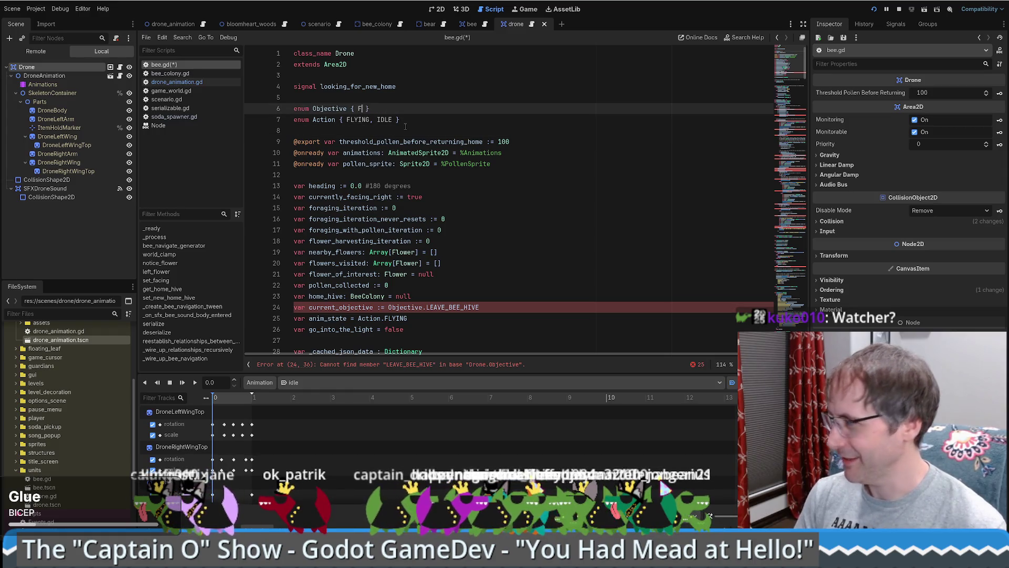
{"action": "type", "text": "MEANDER"}
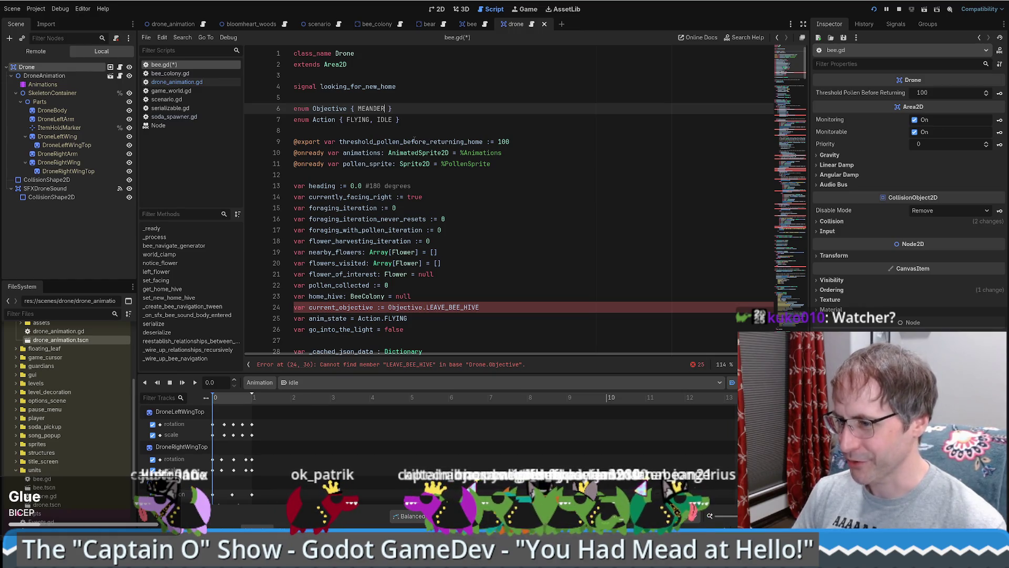
{"action": "key", "text": "alt+Tab"}
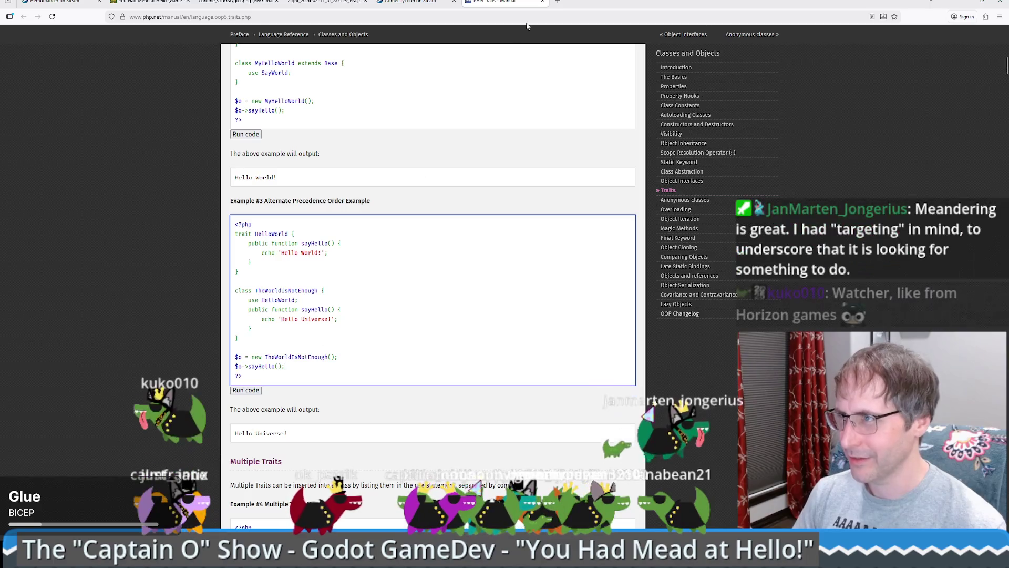
View the drone-rules sketch tab, then restore and minimize the browser window.
{"action": "key", "text": "ctrl+shift+Tab"}
{"action": "key", "text": "ctrl+shift+Tab"}
{"action": "key", "text": "ctrl+shift+Tab"}
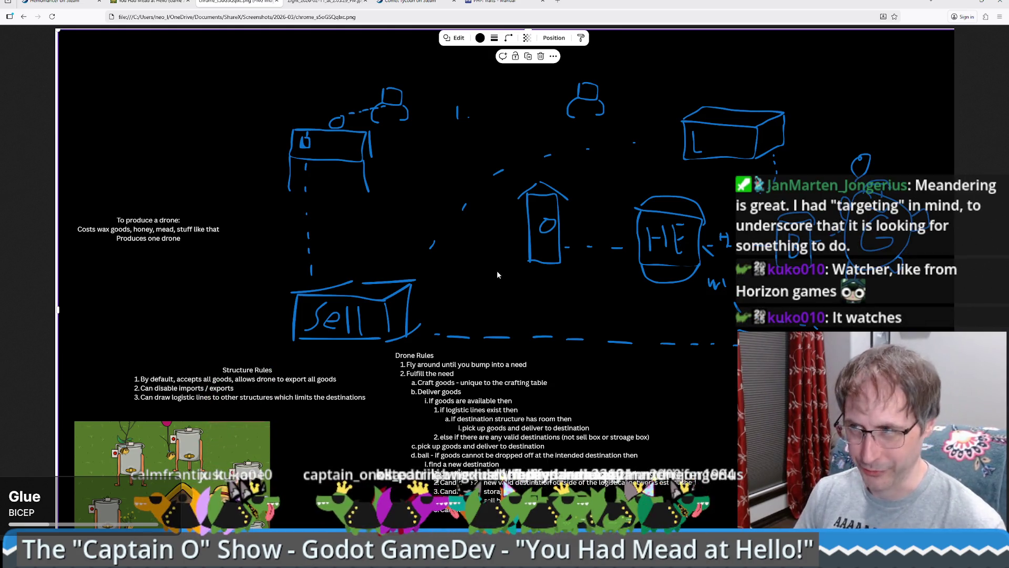
{"action": "double_click", "coordinate": [917, 6]}
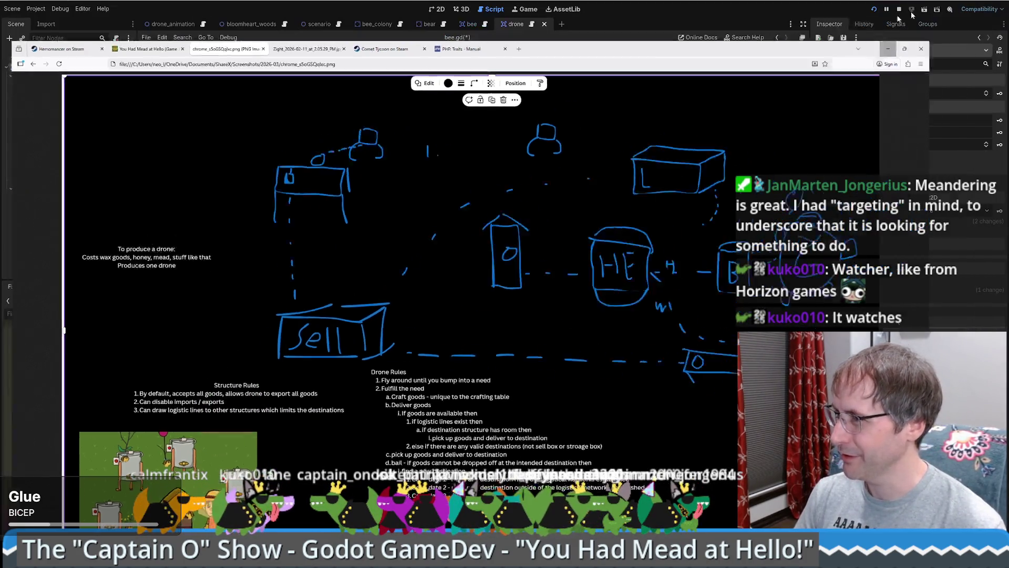
{"action": "left_click", "coordinate": [888, 49]}
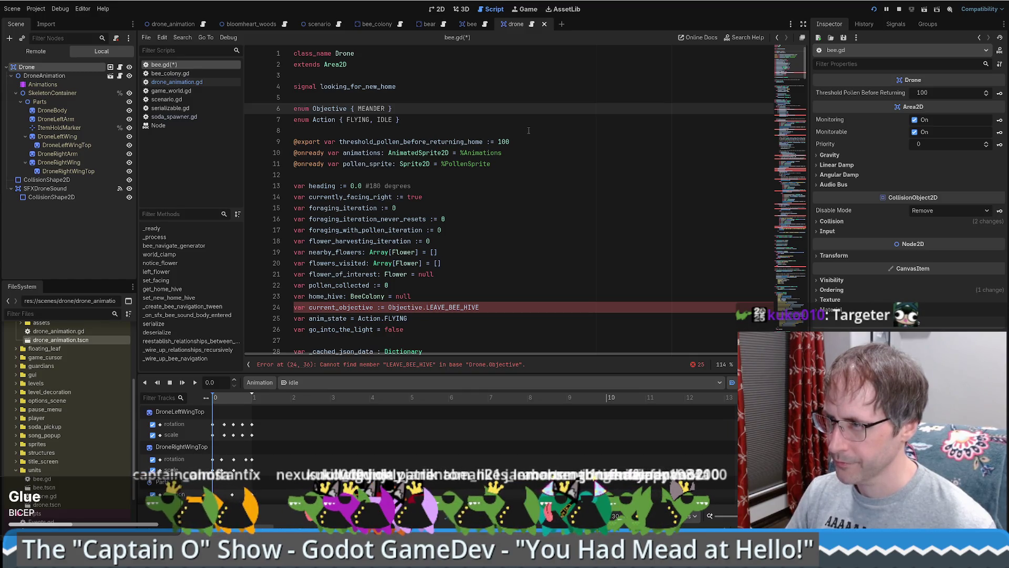
{"action": "mouse_move", "coordinate": [529, 130]}
{"action": "left_mouse_down"}
{"action": "mouse_move", "coordinate": [542, 164]}
{"action": "mouse_move", "coordinate": [560, 142]}
{"action": "left_mouse_up"}
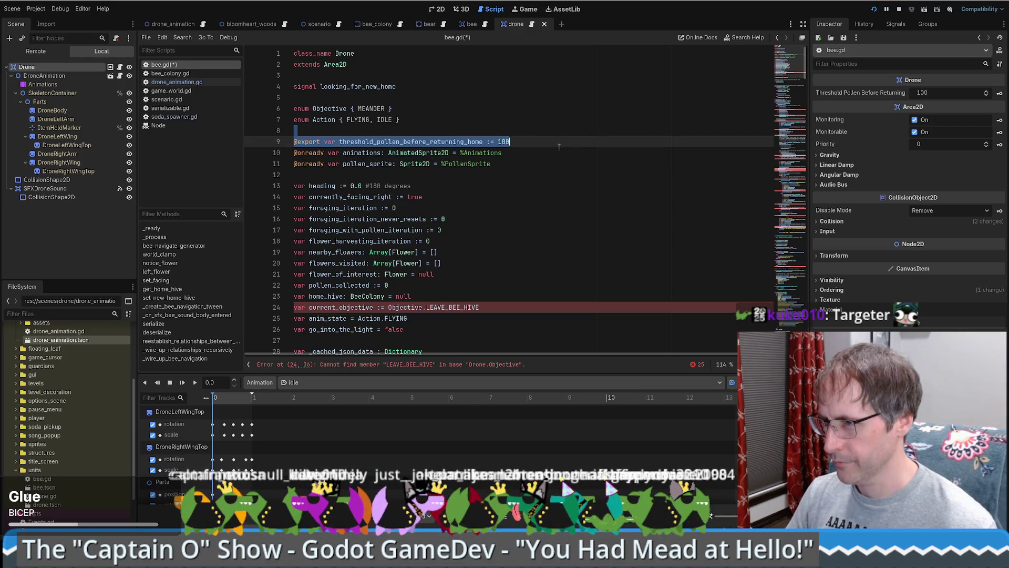
Cut the export and onready variable lines through pollen_sprite and remove the leftover blank line.
{"action": "left_click_drag", "start_coordinate": [559, 147], "coordinate": [556, 162]}
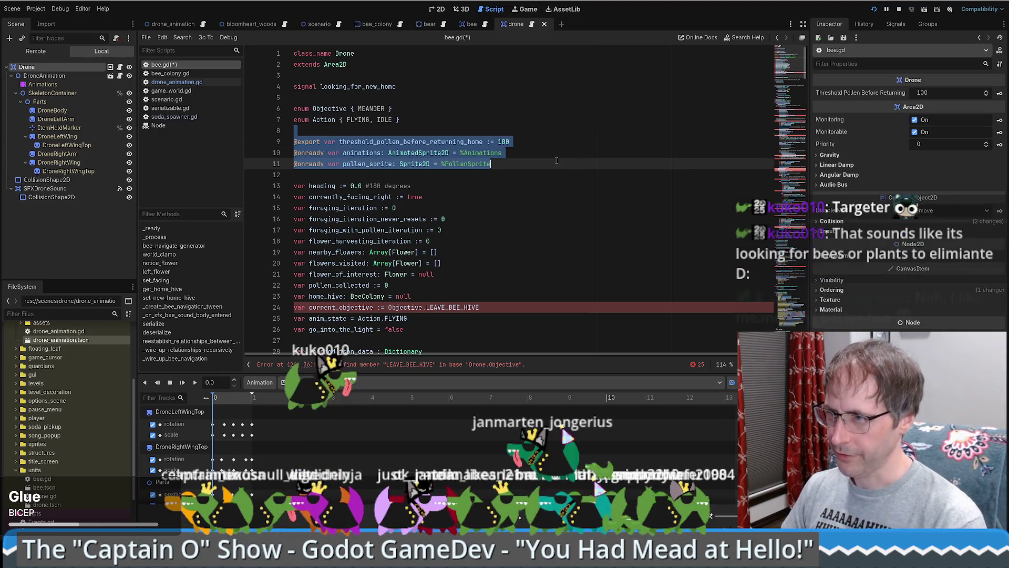
{"action": "key", "text": "ctrl+x"}
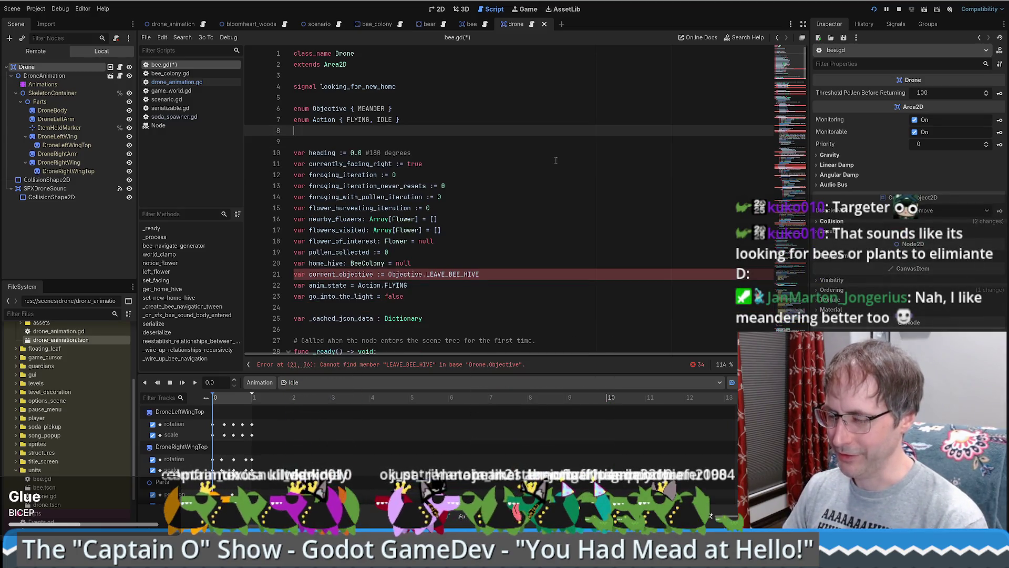
{"action": "key", "text": "BackSpace"}
Add '# Meander - Looking around for something to do. They do not have an objective at this time' above enum Objective.
{"action": "left_click", "coordinate": [433, 102]}
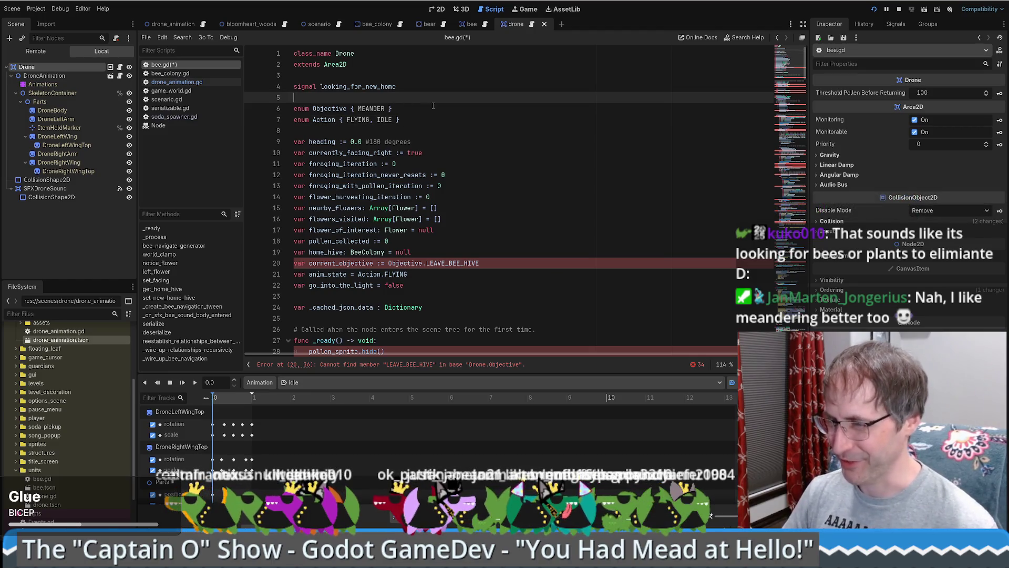
{"action": "key", "text": "Return"}
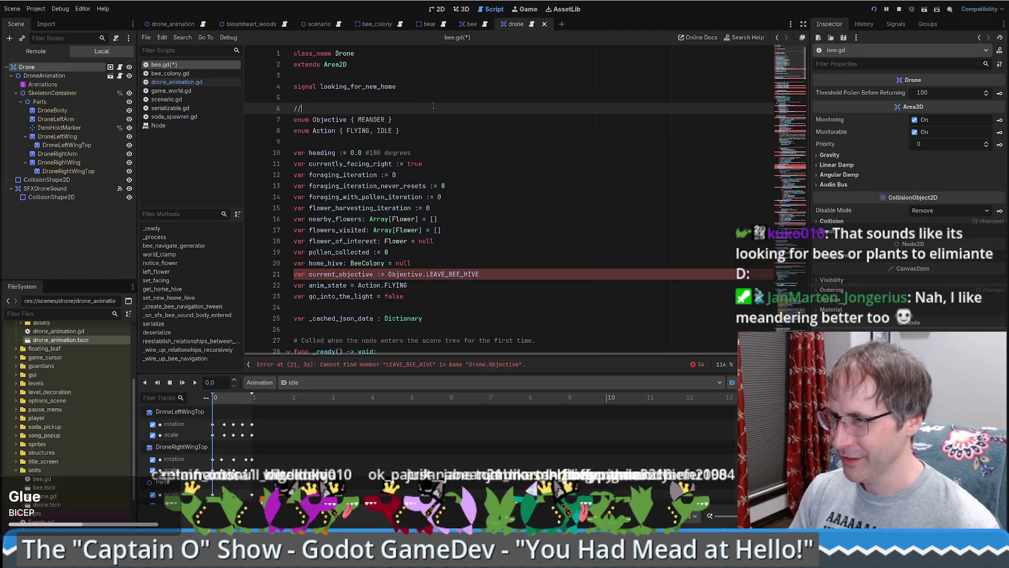
{"action": "type", "text": "Mean"}
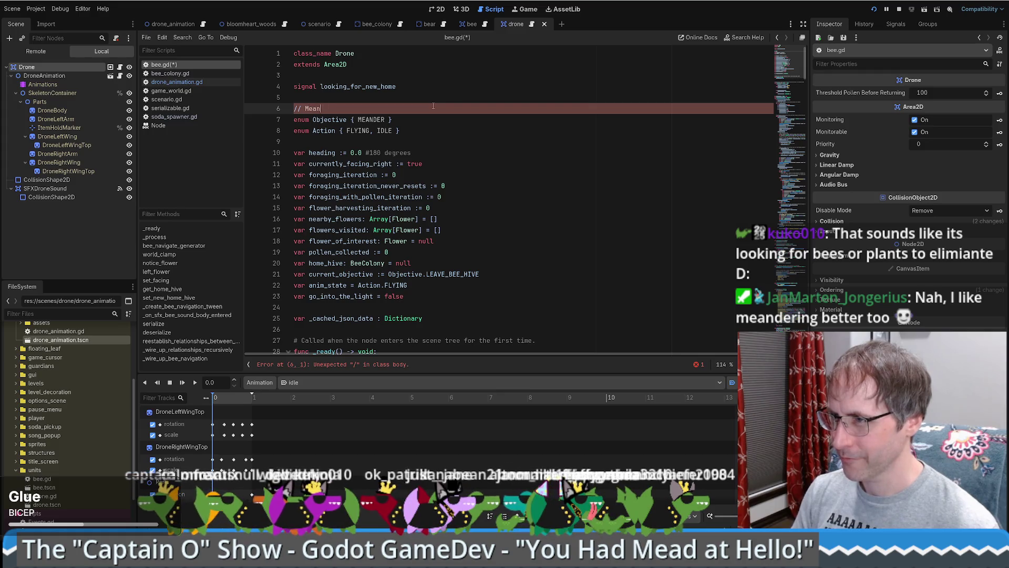
{"action": "type", "text": "der - Looking arou"}
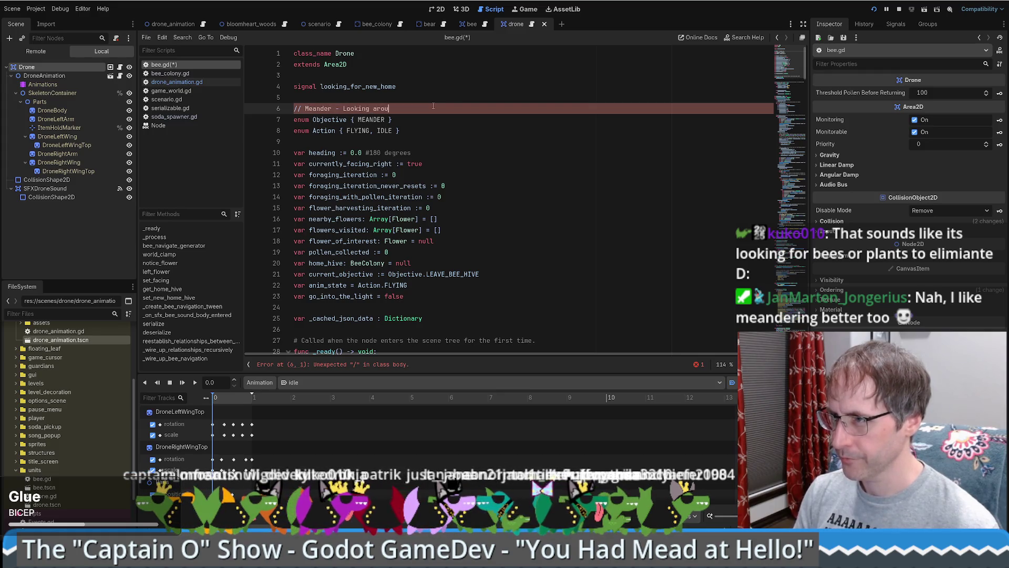
{"action": "key", "text": "Home"}
{"action": "key", "text": "Delete"}
{"action": "key", "text": "Delete"}
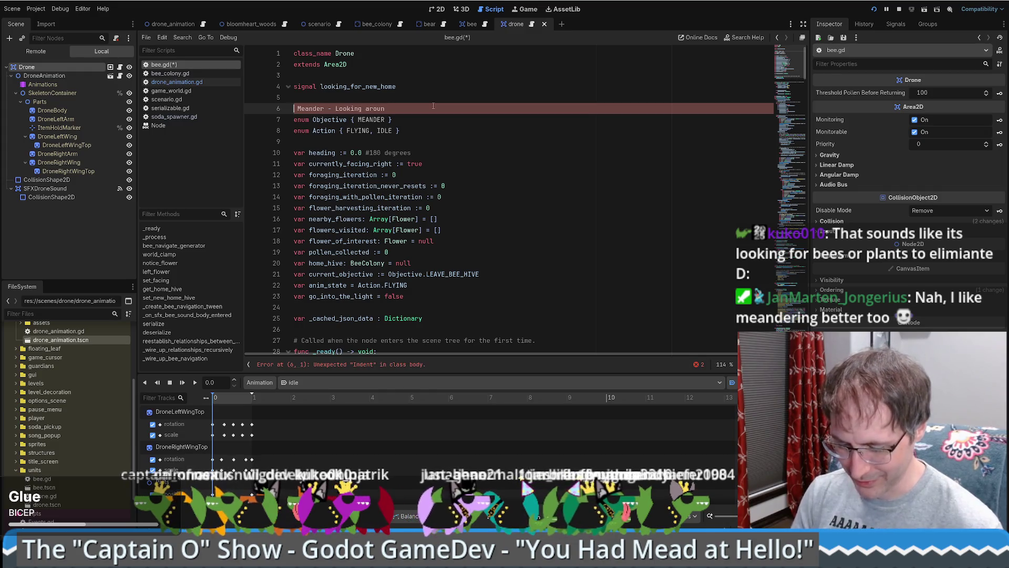
{"action": "type", "text": "#\\"}
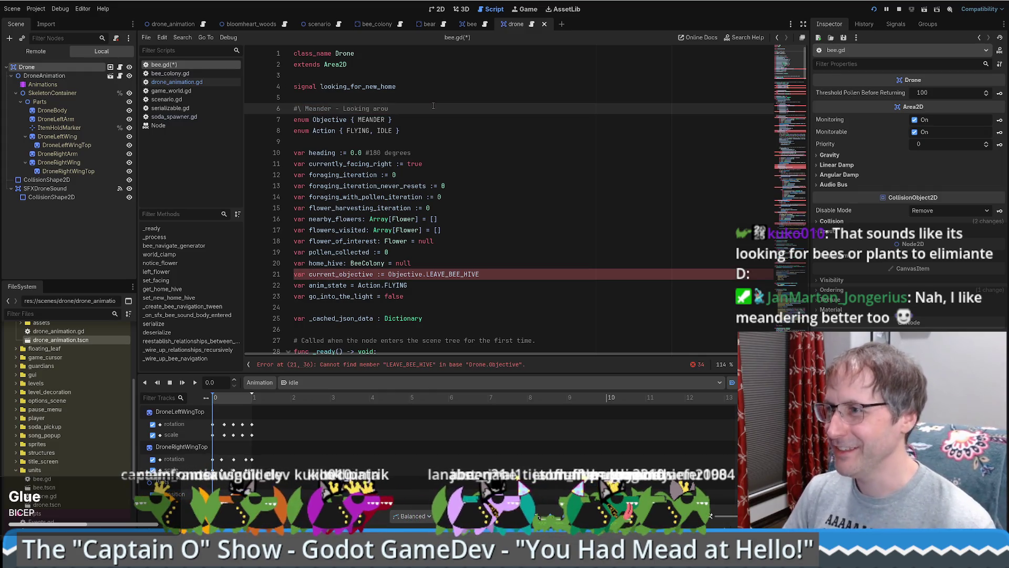
{"action": "key", "text": "Delete"}
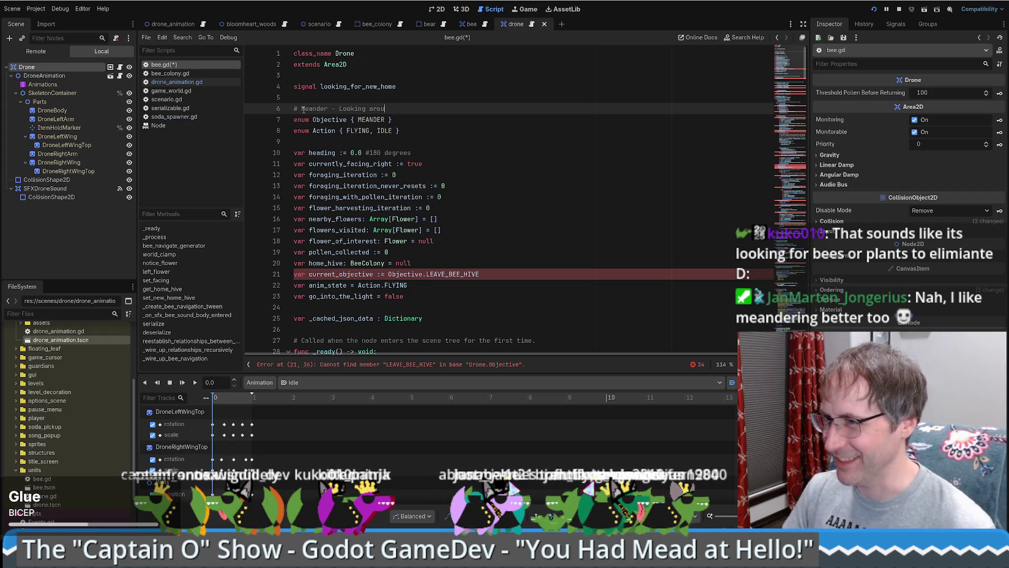
{"action": "type", "text": "nd "}
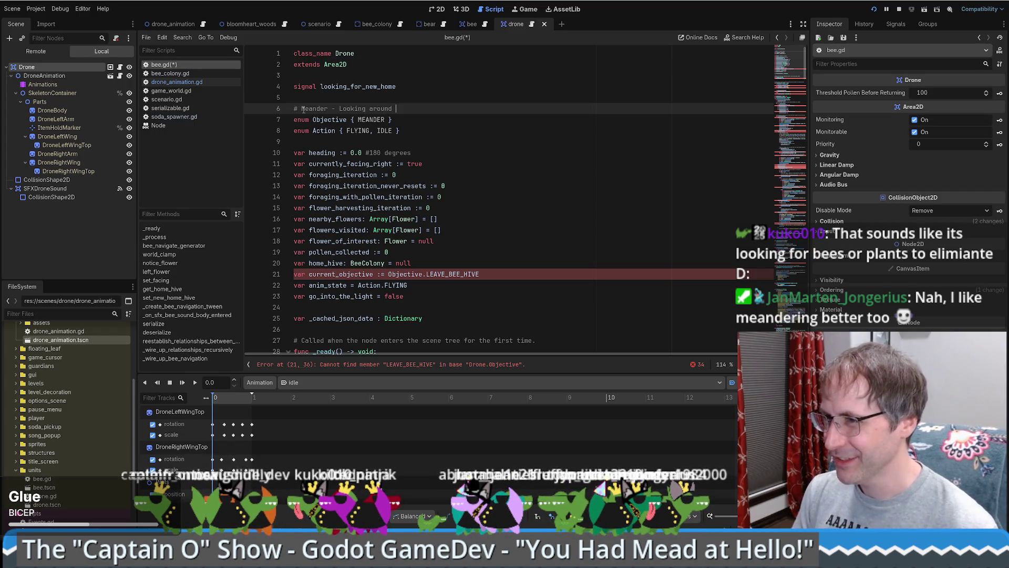
{"action": "type", "text": "for something to do. They d"}
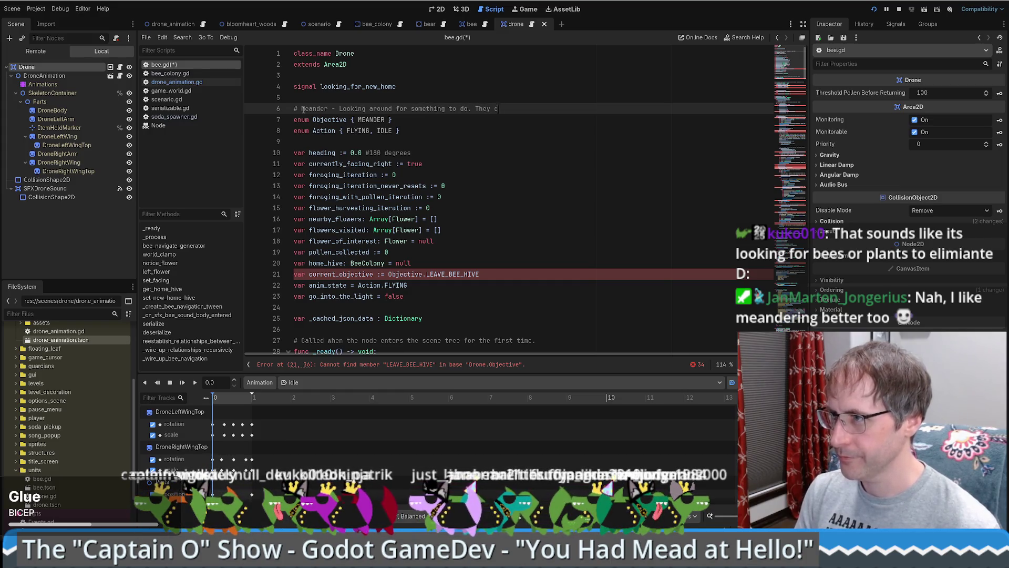
{"action": "type", "text": "o not have an objective "}
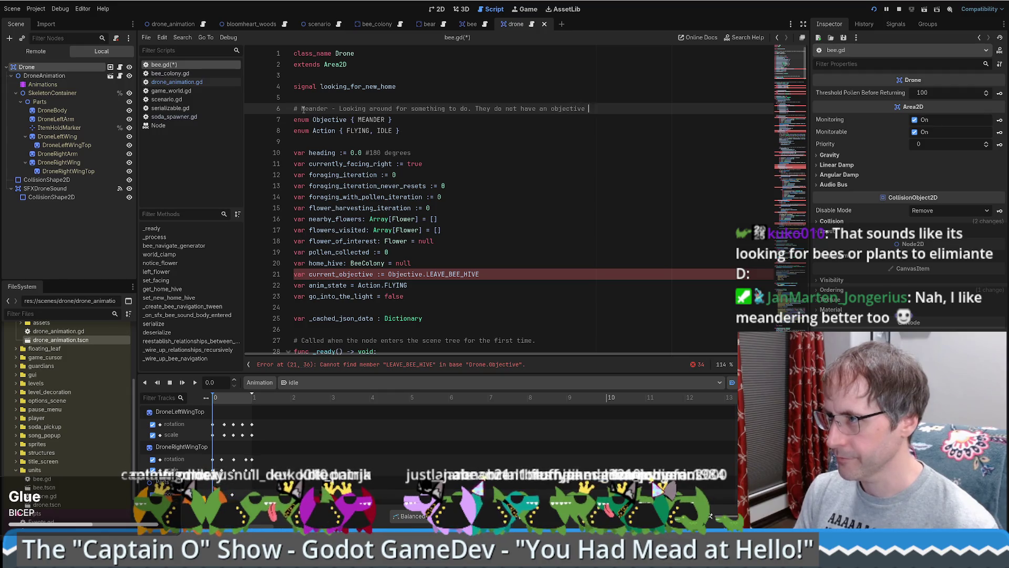
{"action": "type", "text": "at this"}
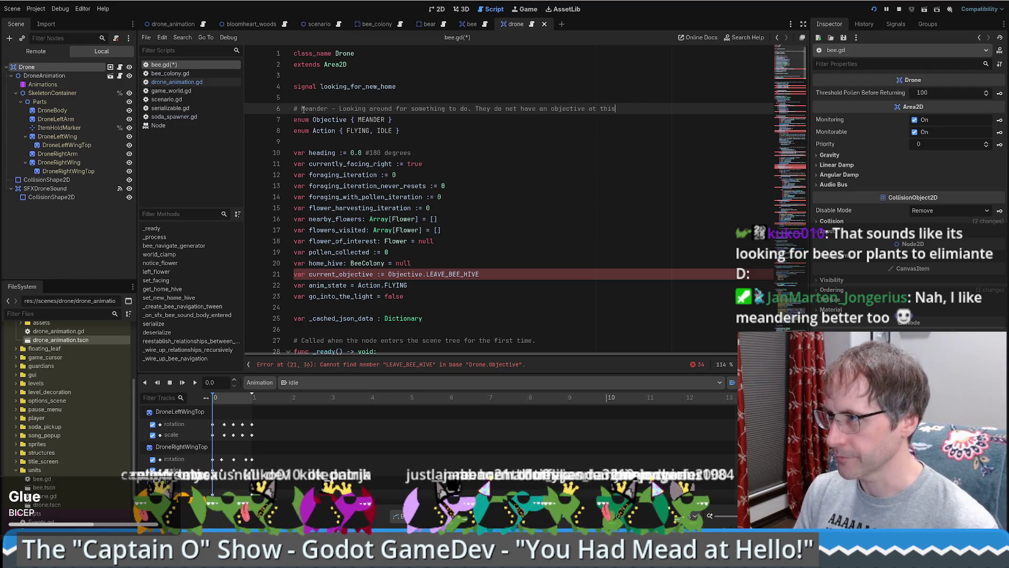
{"action": "type", "text": " time"}
{"action": "mouse_move", "coordinate": [414, 108]}
{"action": "left_mouse_down"}
{"action": "mouse_move", "coordinate": [299, 109]}
{"action": "mouse_move", "coordinate": [392, 120]}
{"action": "left_mouse_up"}
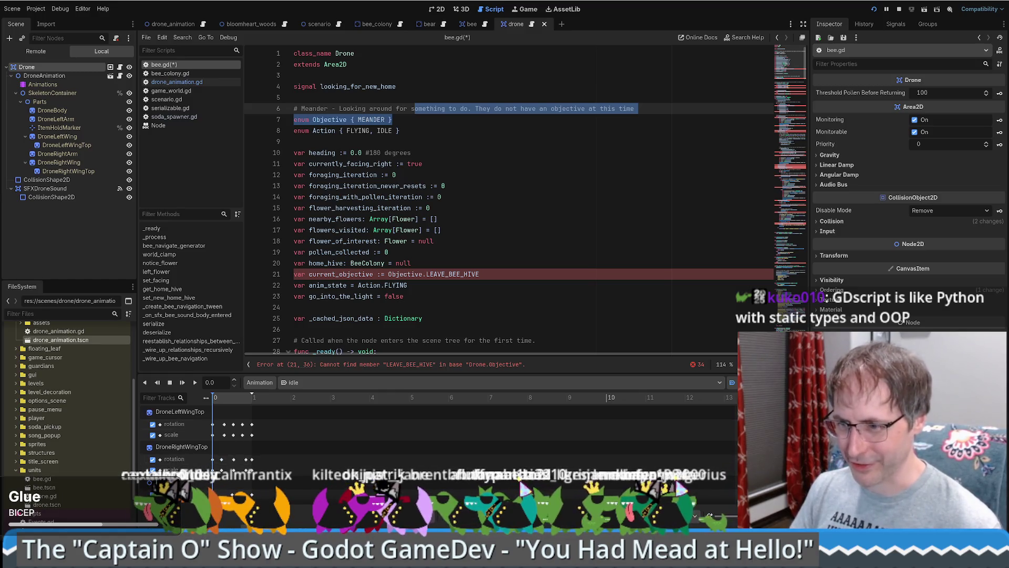
{"action": "key", "text": "alt+Tab"}
{"action": "left_click", "coordinate": [559, 2]}
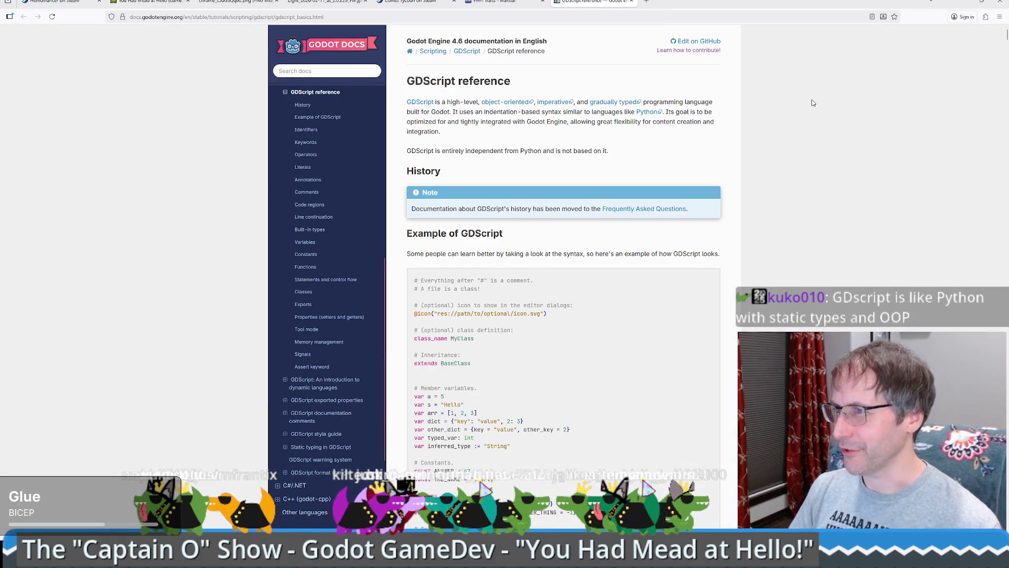
Scroll the GDScript basics page and jump to its Enums section.
{"action": "scroll", "coordinate": [783, 169], "scroll_direction": "down", "scroll_amount": 1}
{"action": "scroll", "coordinate": [783, 169], "scroll_direction": "up", "scroll_amount": 1}
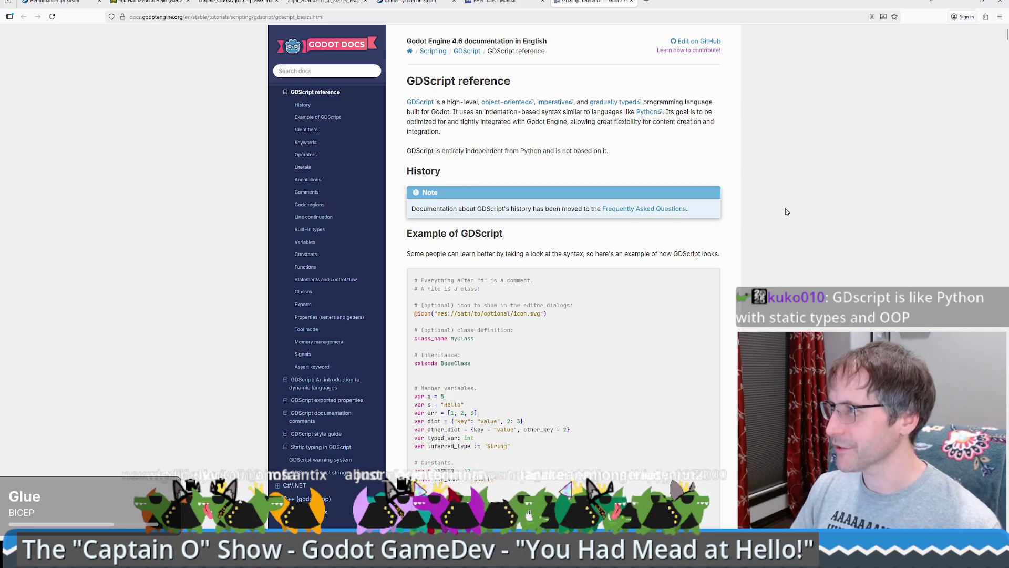
{"action": "scroll", "coordinate": [787, 212], "scroll_direction": "down", "scroll_amount": 1}
{"action": "scroll", "coordinate": [783, 210], "scroll_direction": "up", "scroll_amount": 1}
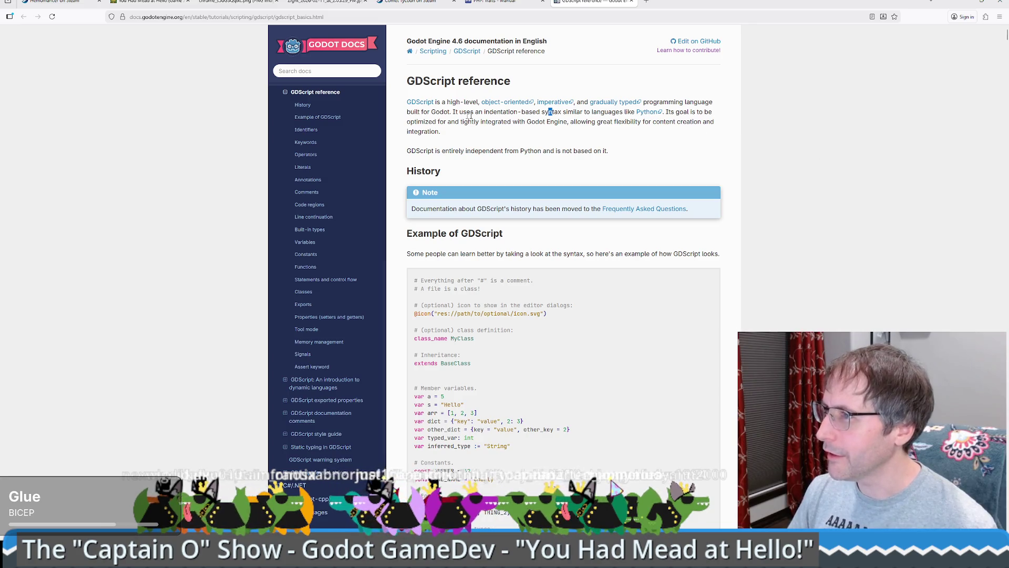
{"action": "scroll", "coordinate": [548, 159], "scroll_direction": "down", "scroll_amount": 4}
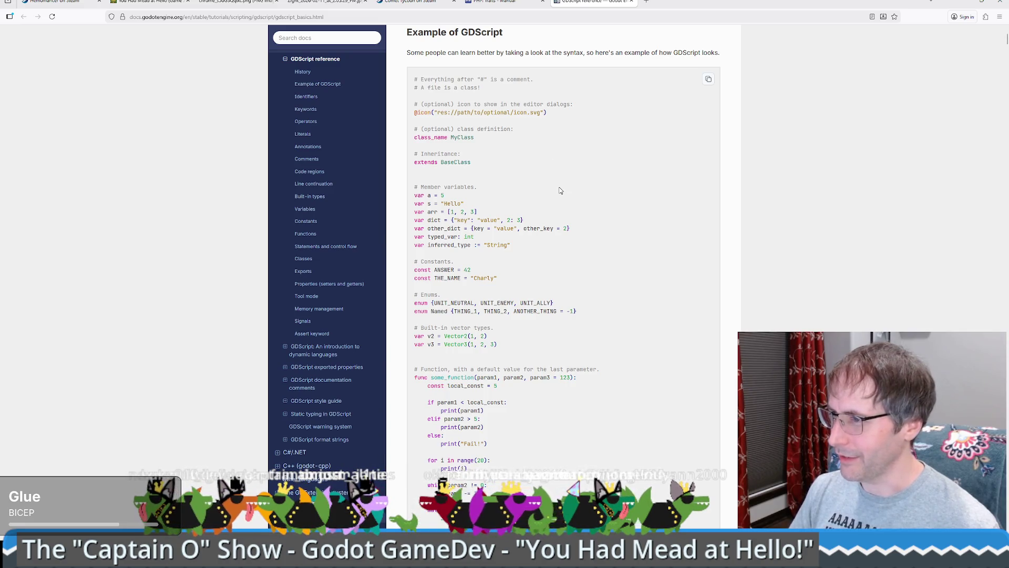
{"action": "scroll", "coordinate": [558, 187], "scroll_direction": "up", "scroll_amount": 2}
{"action": "scroll", "coordinate": [558, 187], "scroll_direction": "down", "scroll_amount": 2}
{"action": "scroll", "coordinate": [523, 263], "scroll_direction": "down", "scroll_amount": 5}
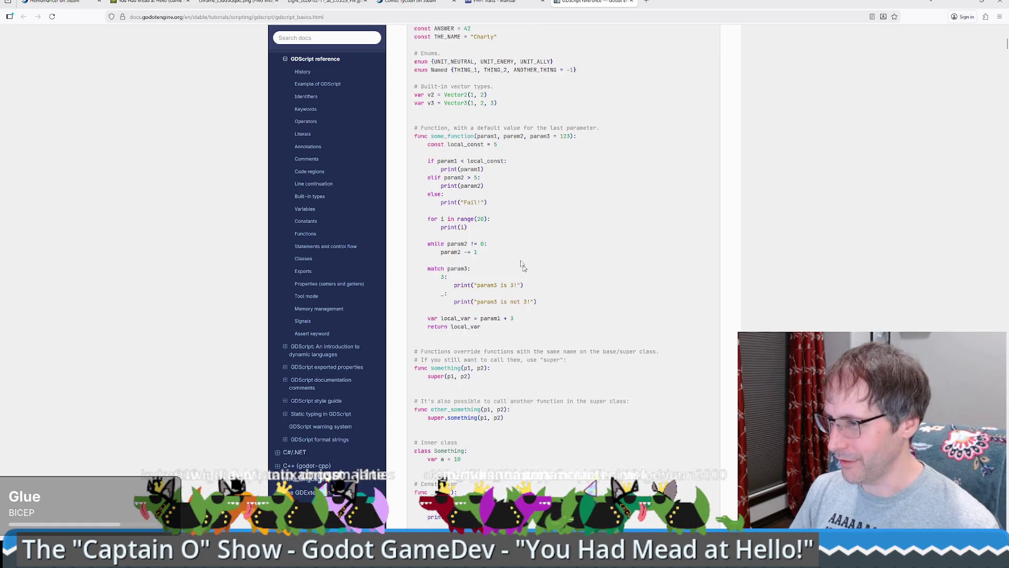
{"action": "scroll", "coordinate": [523, 257], "scroll_direction": "down", "scroll_amount": 6}
{"action": "scroll", "coordinate": [526, 260], "scroll_direction": "down", "scroll_amount": 10}
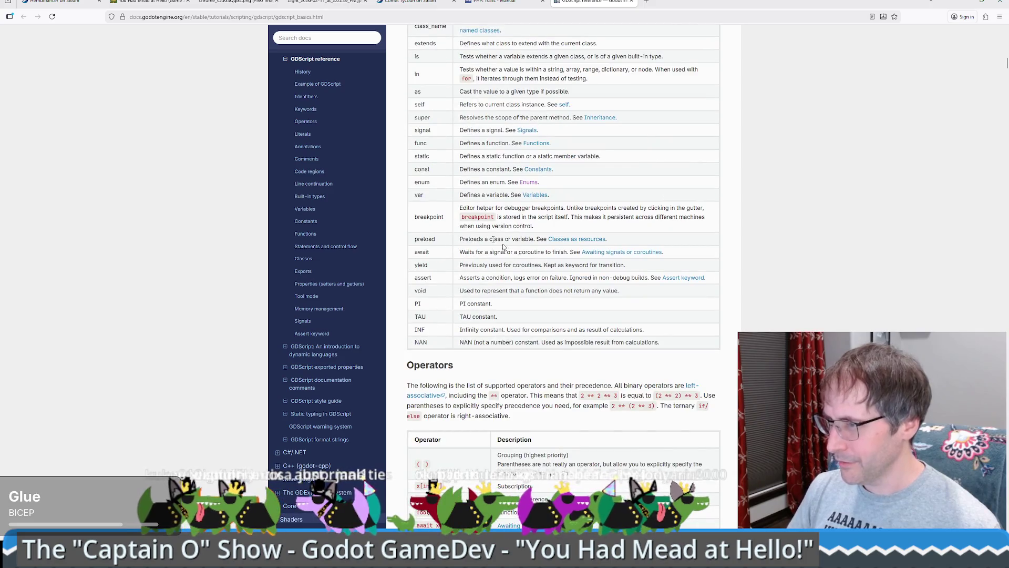
{"action": "left_click_drag", "start_coordinate": [463, 167], "coordinate": [531, 190]}
{"action": "left_click", "coordinate": [531, 188]}
{"action": "left_click", "coordinate": [531, 187]}
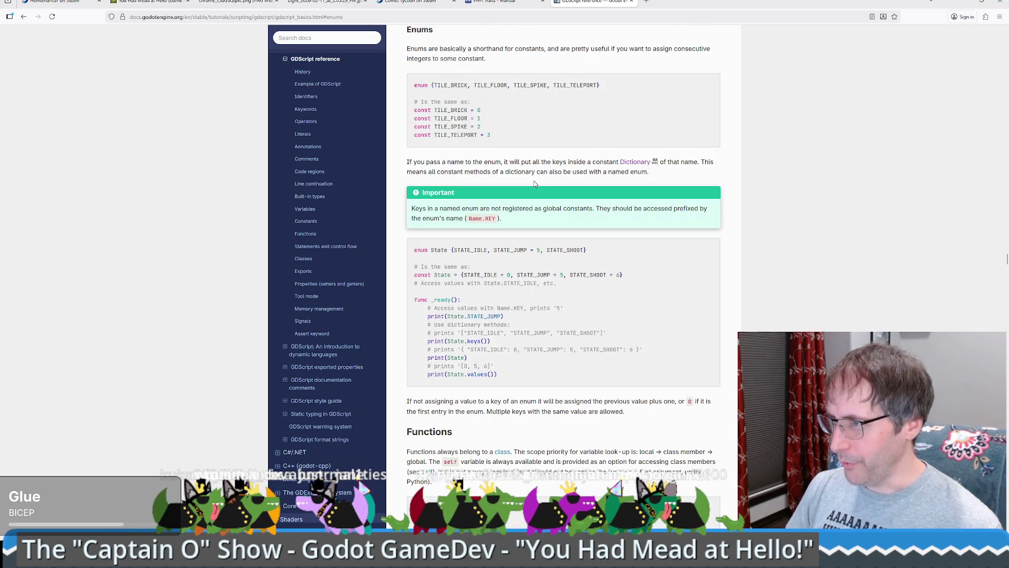
Read through the my_function optional-parameter examples, return to the keywords table, then minimize the docs.
{"action": "scroll", "coordinate": [577, 299], "scroll_direction": "down", "scroll_amount": 5}
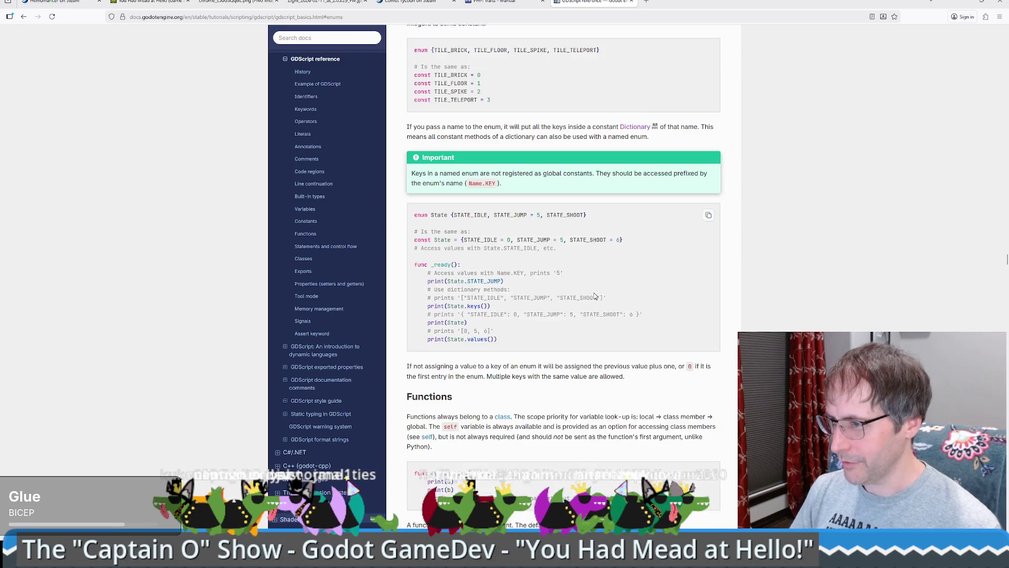
{"action": "mouse_move", "coordinate": [504, 400]}
{"action": "left_mouse_down"}
{"action": "mouse_move", "coordinate": [415, 384]}
{"action": "mouse_move", "coordinate": [436, 384]}
{"action": "left_mouse_up"}
{"action": "scroll", "coordinate": [547, 329], "scroll_direction": "down", "scroll_amount": 10}
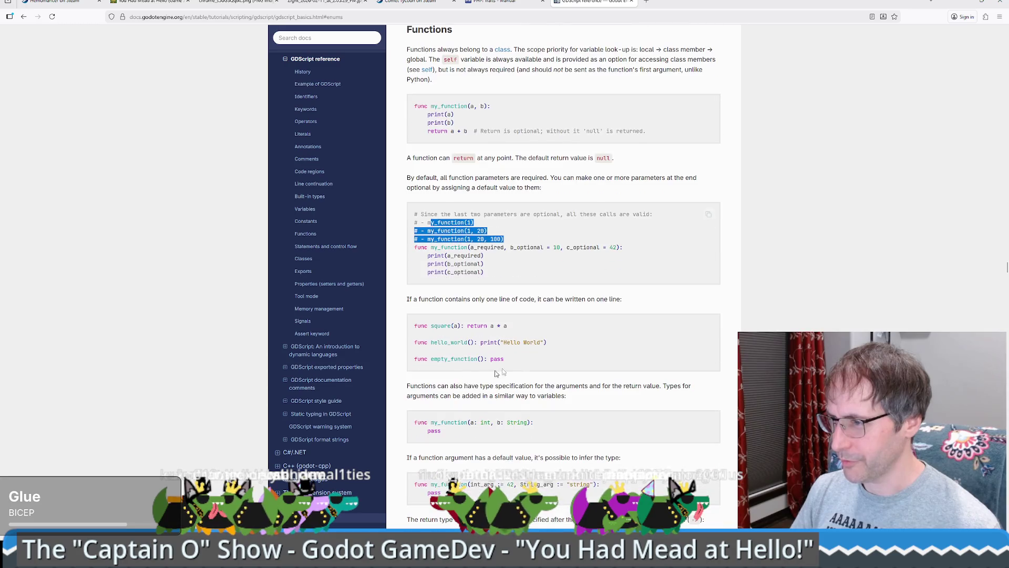
{"action": "scroll", "coordinate": [548, 335], "scroll_direction": "down", "scroll_amount": 3}
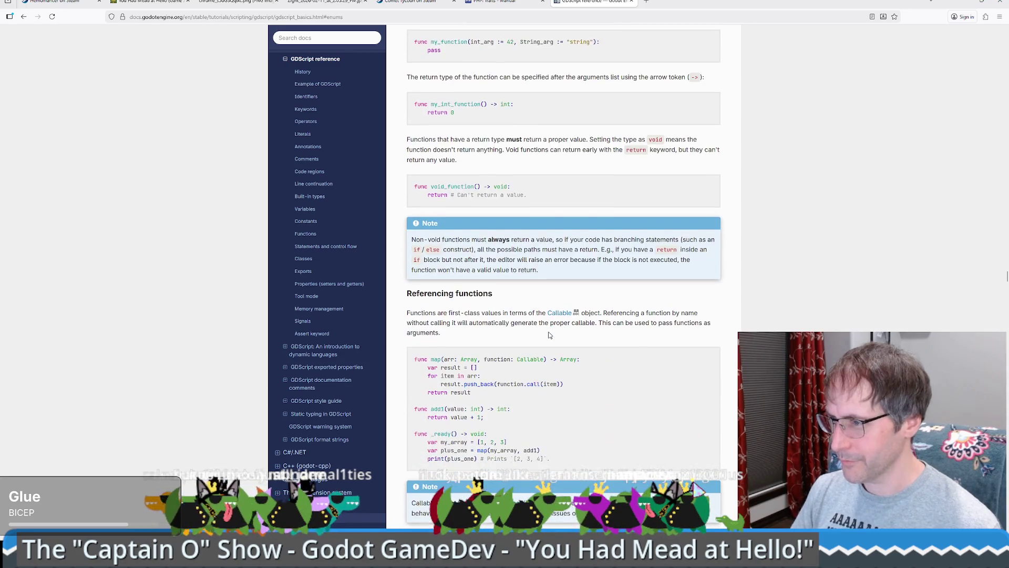
{"action": "scroll", "coordinate": [552, 337], "scroll_direction": "down", "scroll_amount": 4}
{"action": "scroll", "coordinate": [552, 336], "scroll_direction": "down", "scroll_amount": 9}
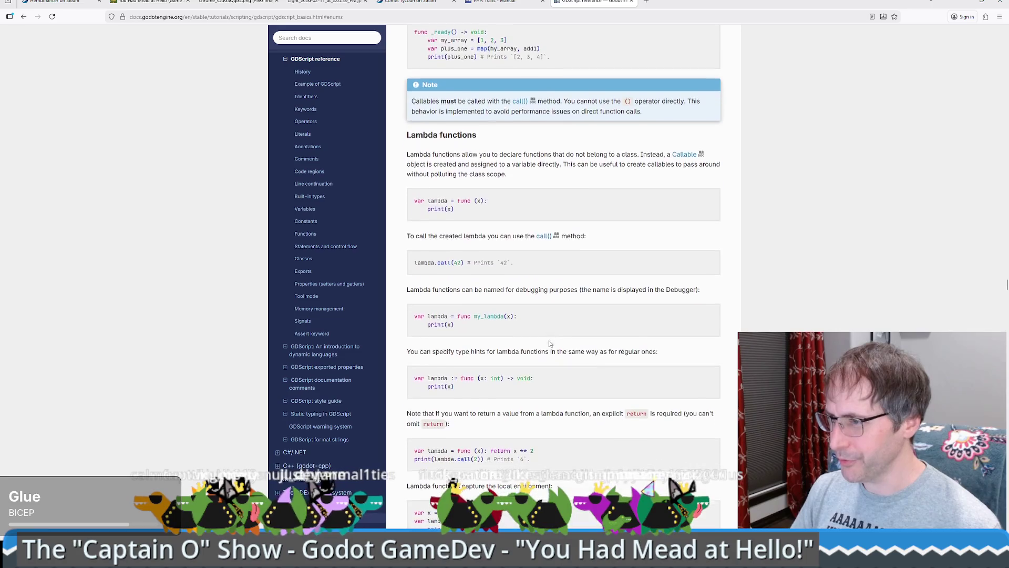
{"action": "scroll", "coordinate": [493, 287], "scroll_direction": "down", "scroll_amount": 2}
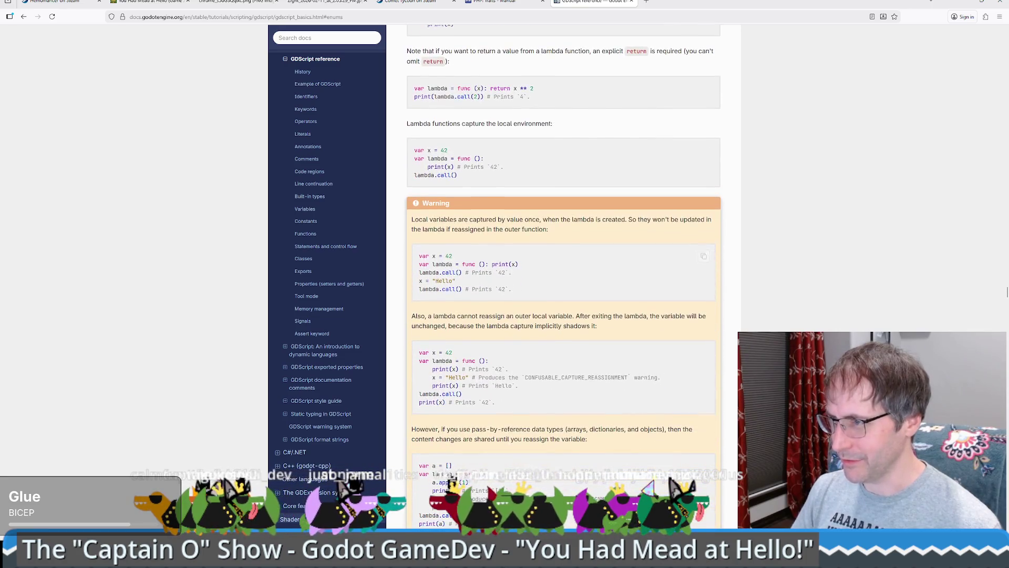
{"action": "scroll", "coordinate": [492, 287], "scroll_direction": "down", "scroll_amount": 6}
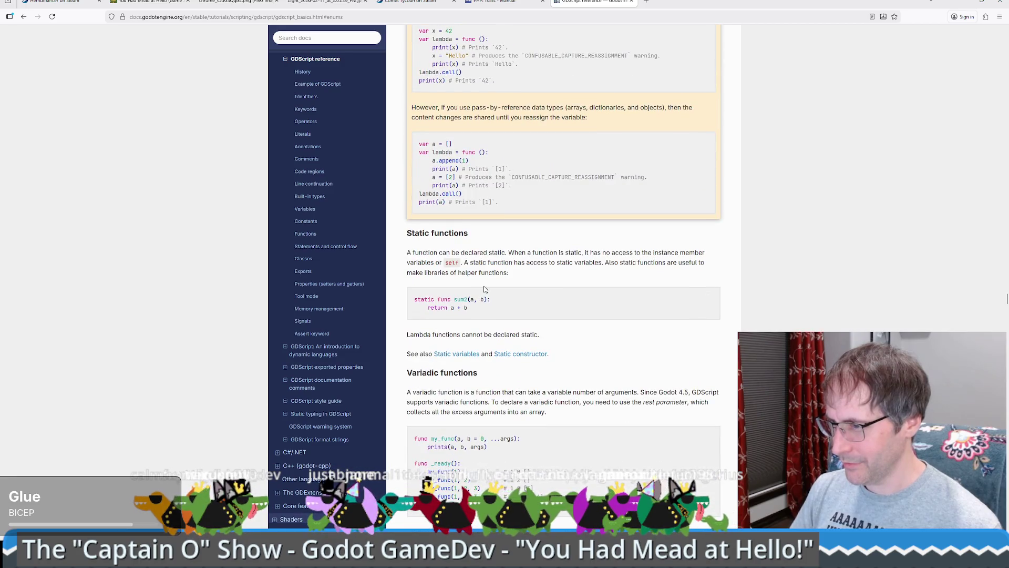
{"action": "scroll", "coordinate": [484, 289], "scroll_direction": "down", "scroll_amount": 8}
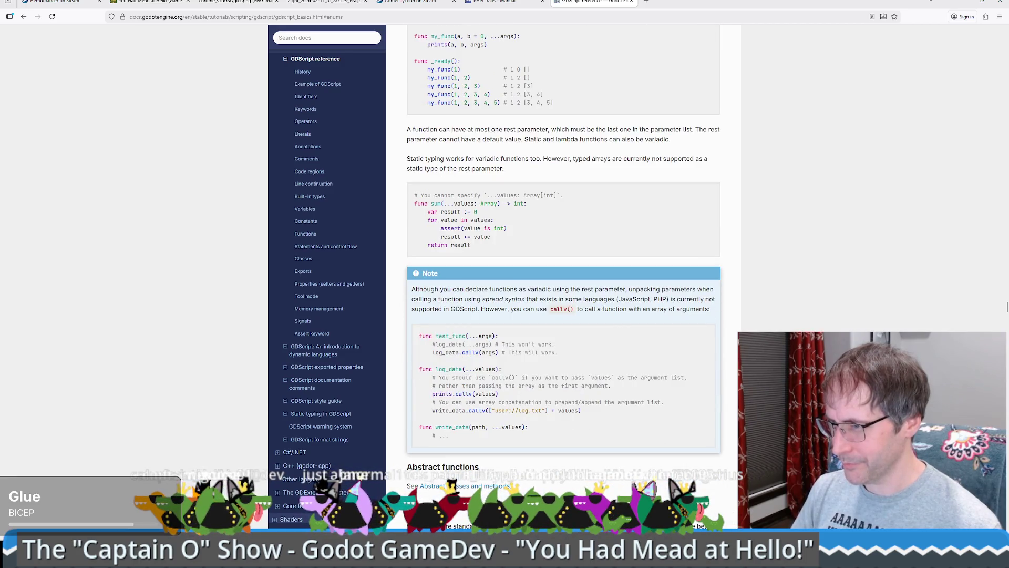
{"action": "scroll", "coordinate": [482, 293], "scroll_direction": "down", "scroll_amount": 5}
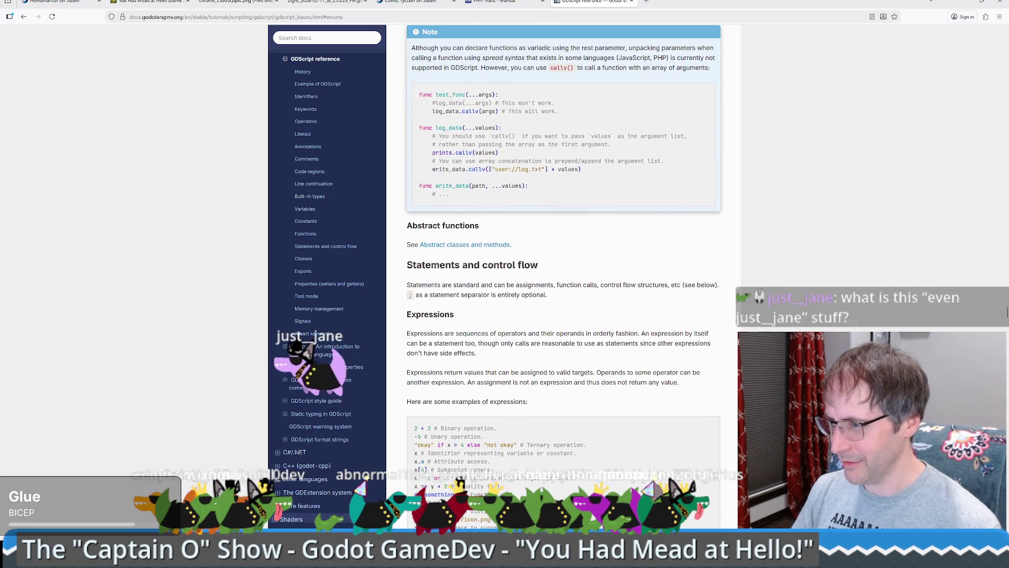
{"action": "scroll", "coordinate": [480, 293], "scroll_direction": "down", "scroll_amount": 5}
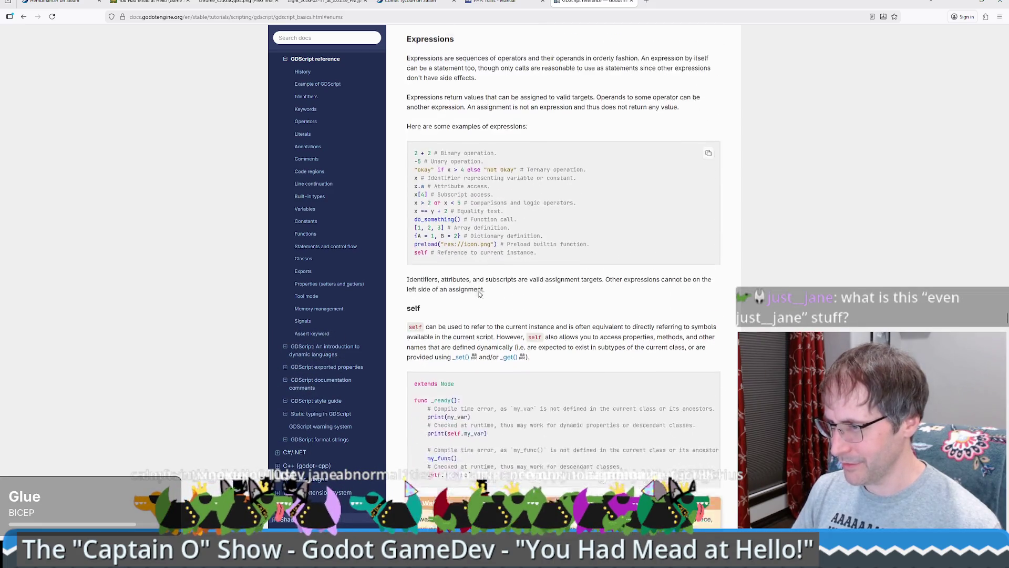
{"action": "scroll", "coordinate": [480, 293], "scroll_direction": "down", "scroll_amount": 12}
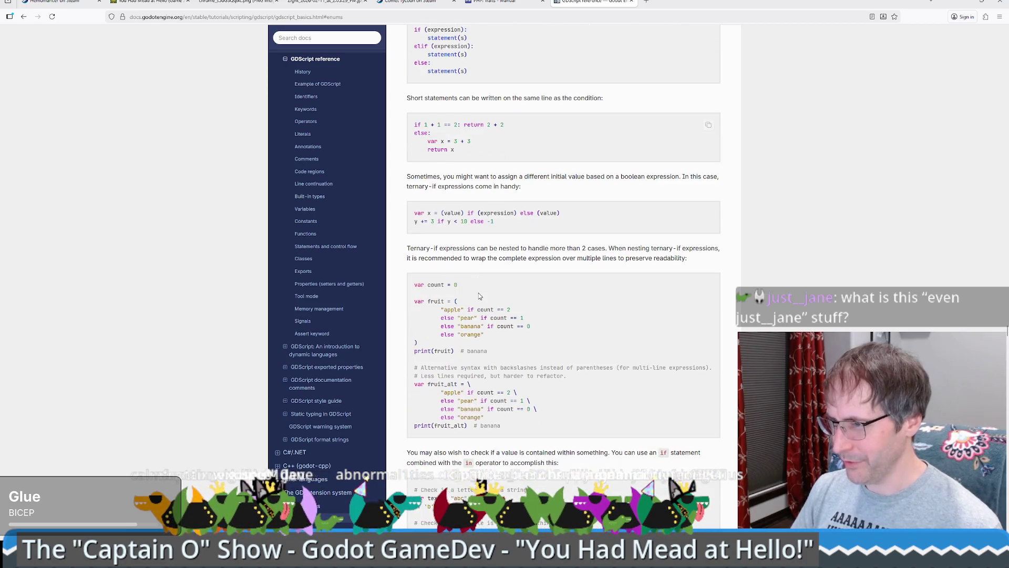
{"action": "scroll", "coordinate": [480, 296], "scroll_direction": "down", "scroll_amount": 10}
{"action": "key", "text": "alt+Left"}
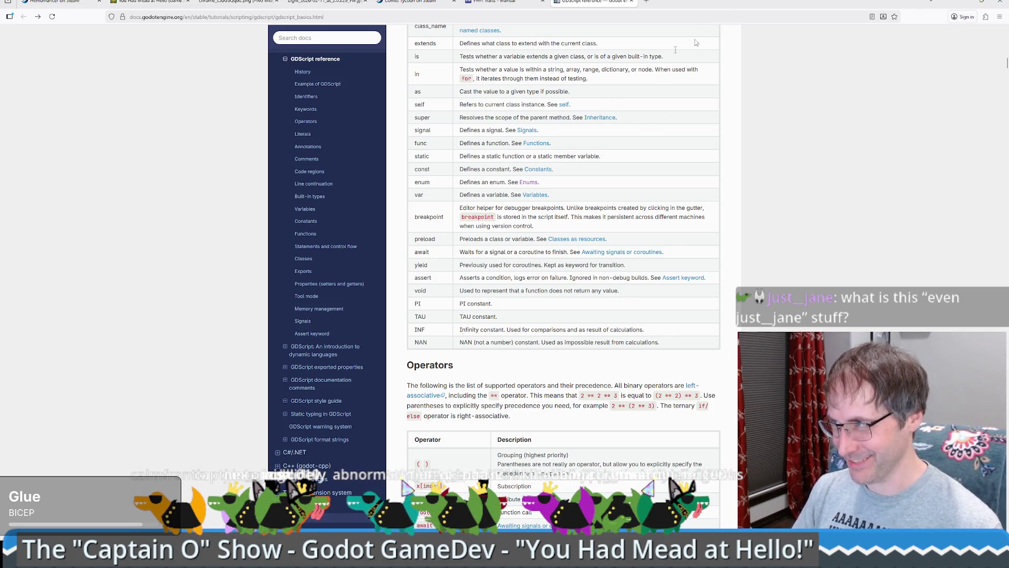
{"action": "left_click", "coordinate": [965, 3]}
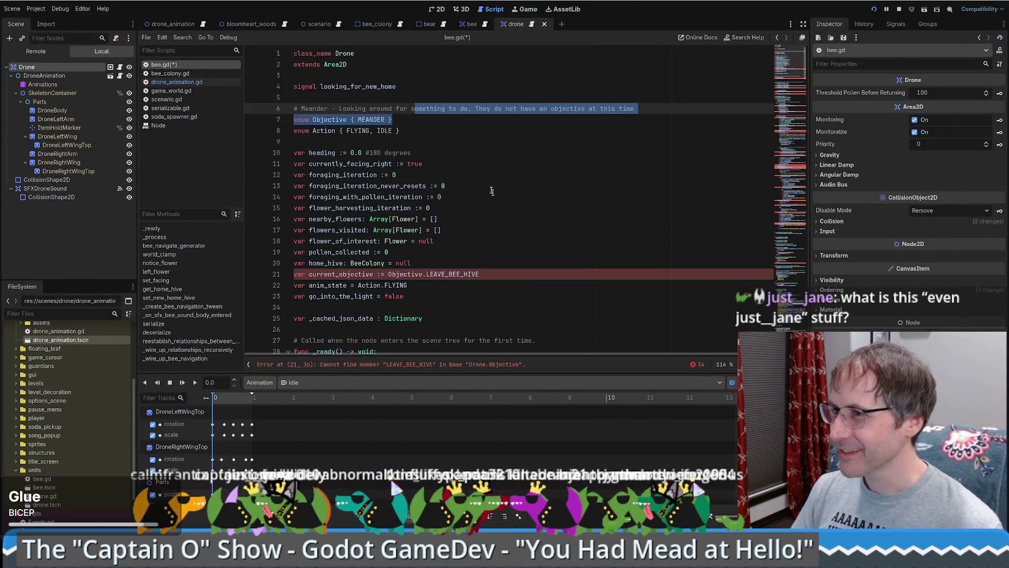
{"action": "left_click", "coordinate": [462, 176]}
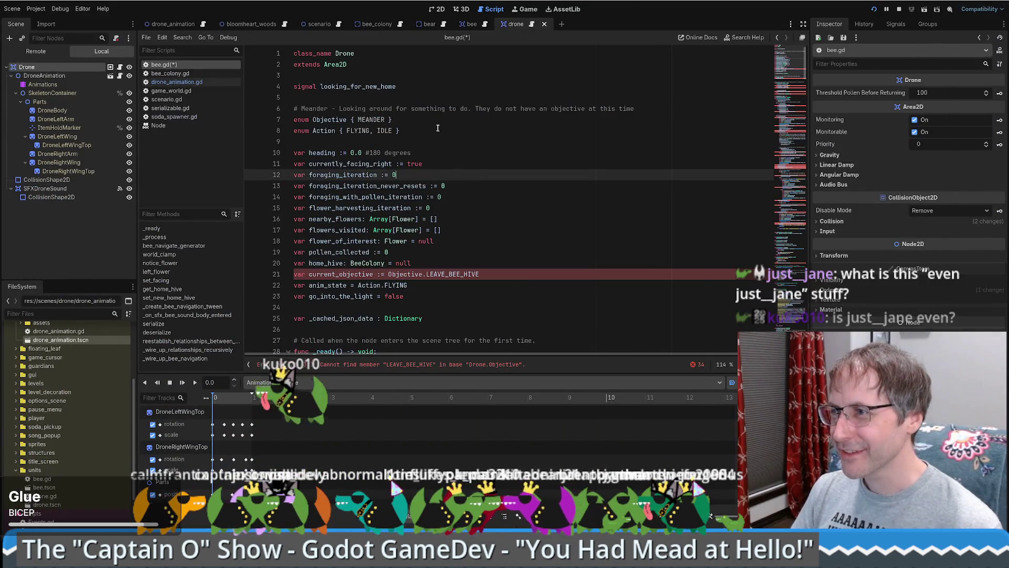
{"action": "left_click", "coordinate": [453, 100]}
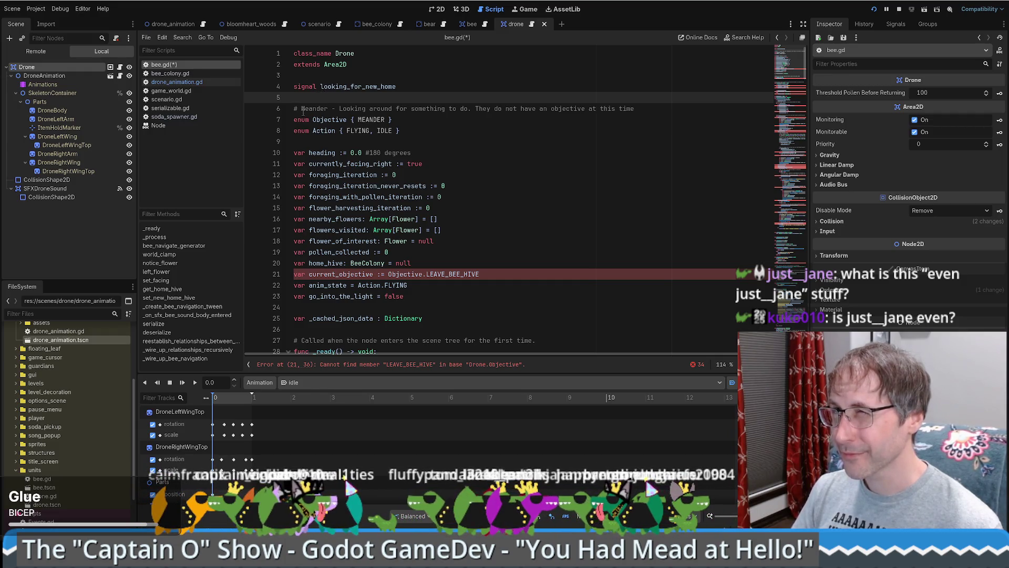
{"action": "left_click", "coordinate": [301, 108]}
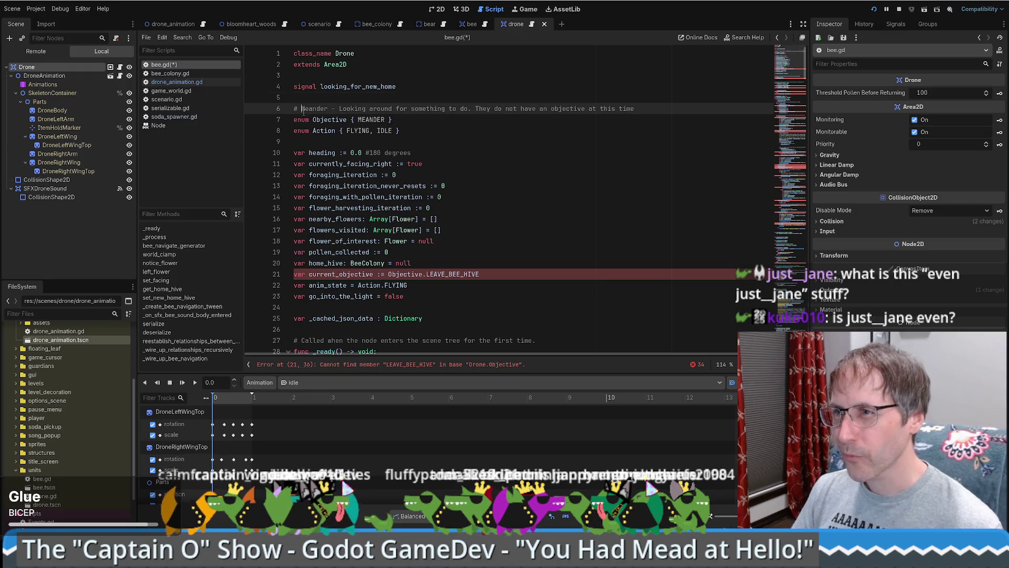
{"action": "left_click", "coordinate": [450, 99]}
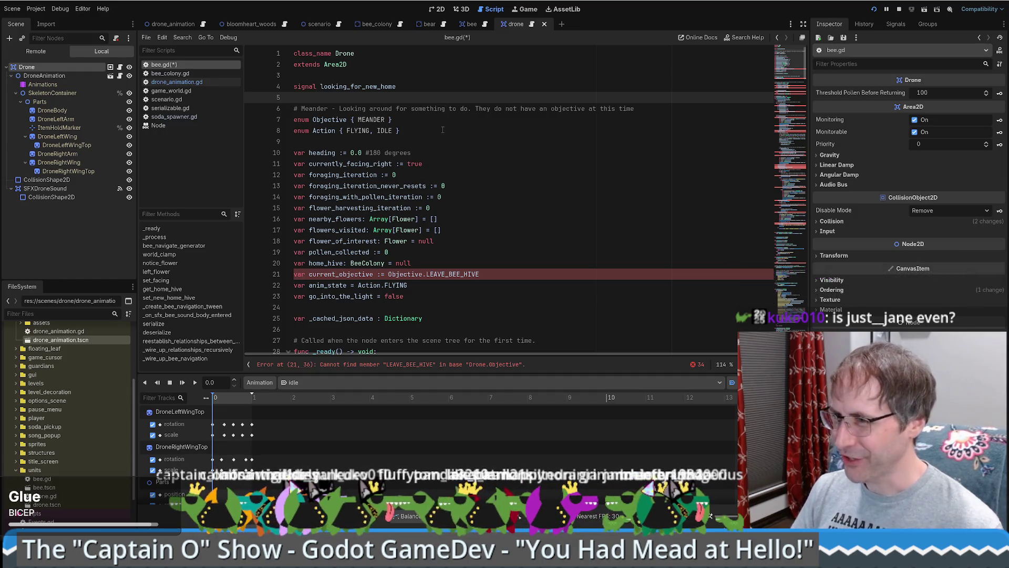
{"action": "left_click", "coordinate": [446, 109]}
{"action": "left_click", "coordinate": [445, 120]}
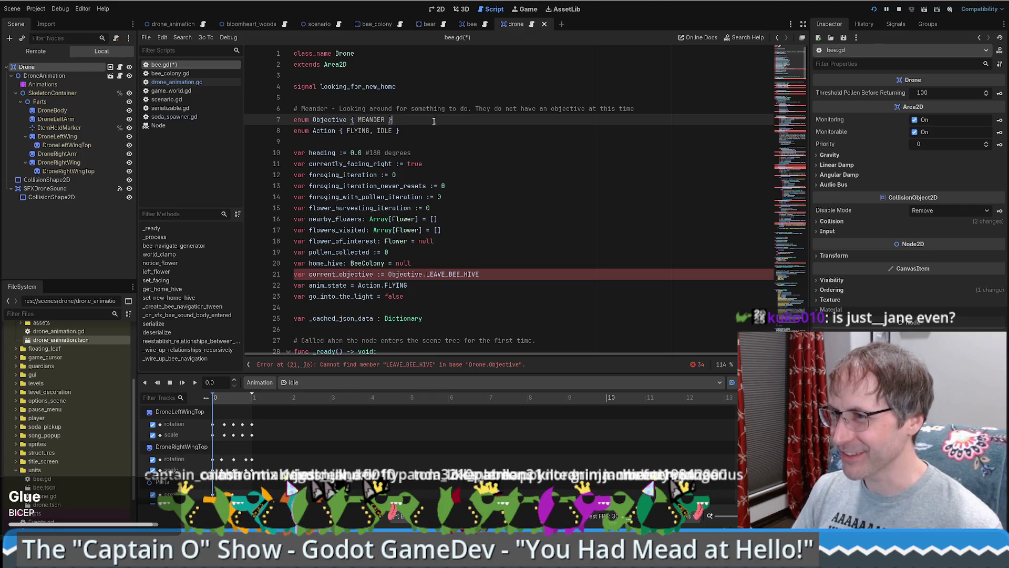
{"action": "key", "text": "Up"}
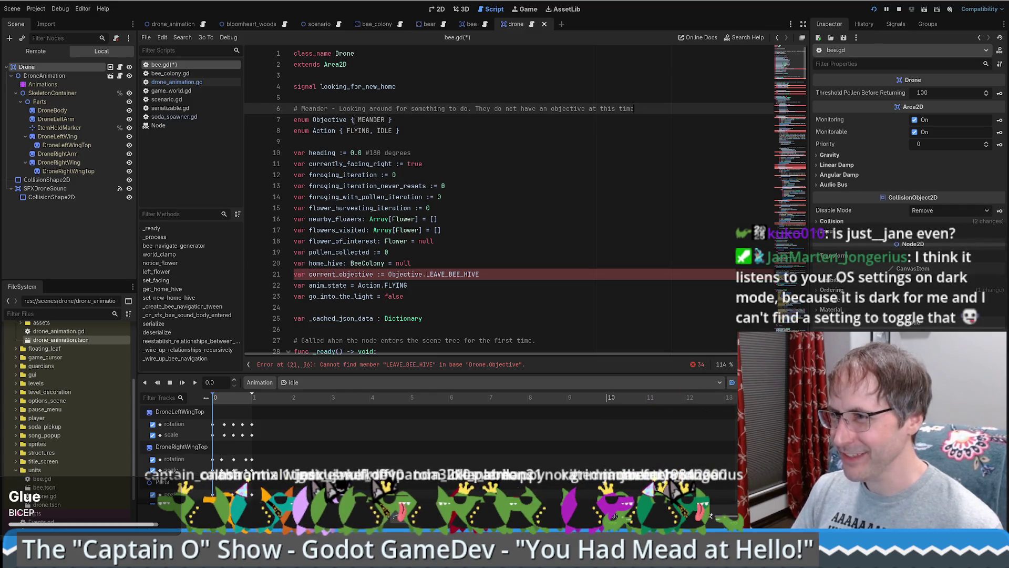
{"action": "left_click", "coordinate": [456, 120]}
{"action": "left_click", "coordinate": [434, 129], "text": "shift"}
{"action": "left_click", "coordinate": [433, 130]}
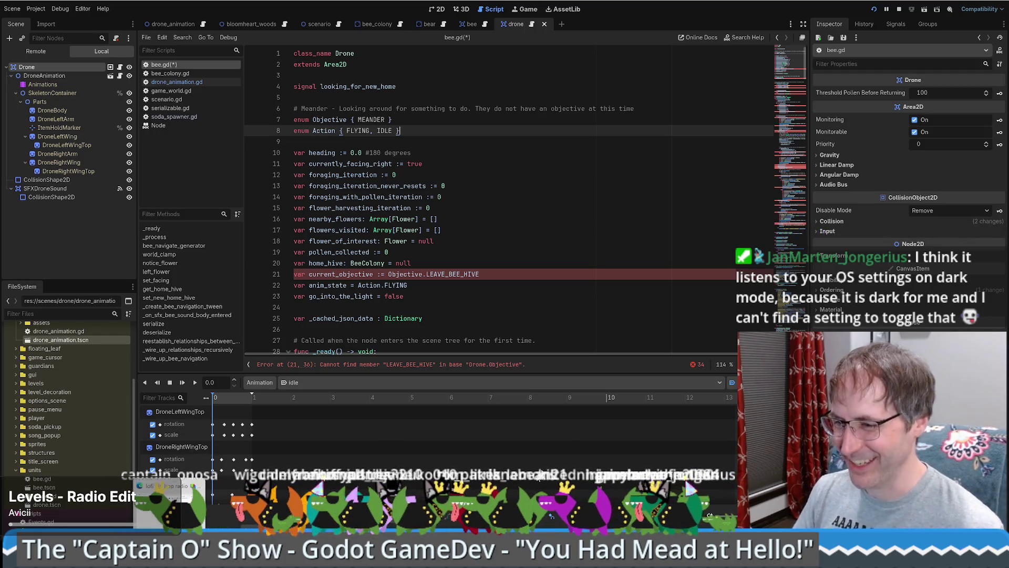
{"action": "key", "text": "alt+Tab"}
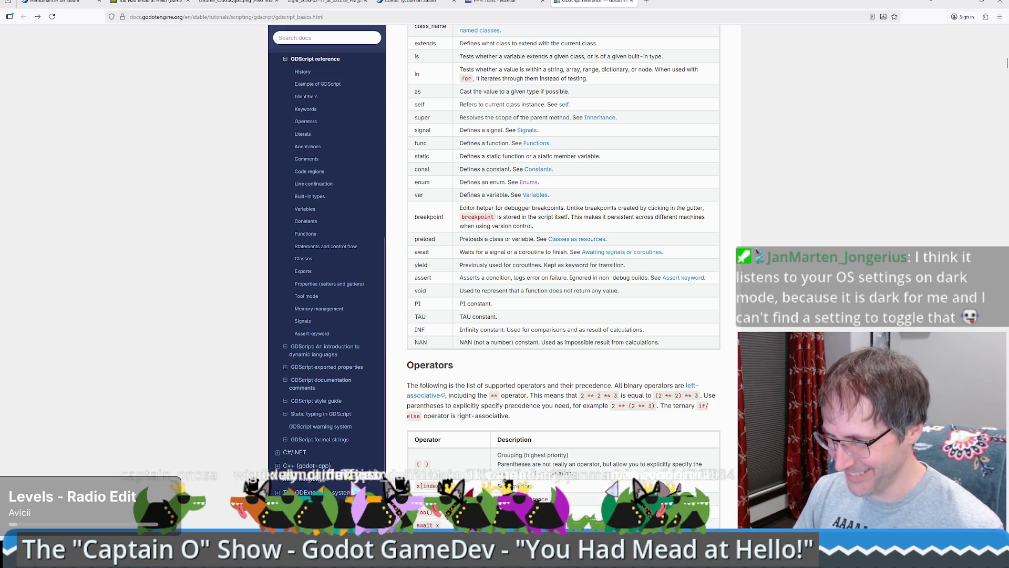
Scroll to the Operators table, then return to bee.gd with the caret at the heading line's end.
{"action": "scroll", "coordinate": [928, 62], "scroll_direction": "down", "scroll_amount": 1}
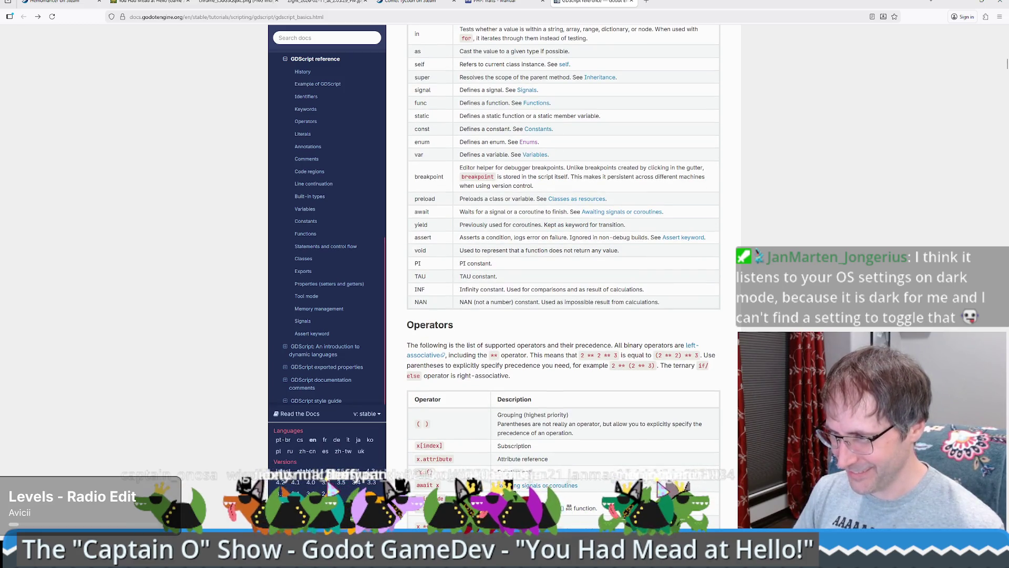
{"action": "scroll", "coordinate": [624, 401], "scroll_direction": "down", "scroll_amount": 2}
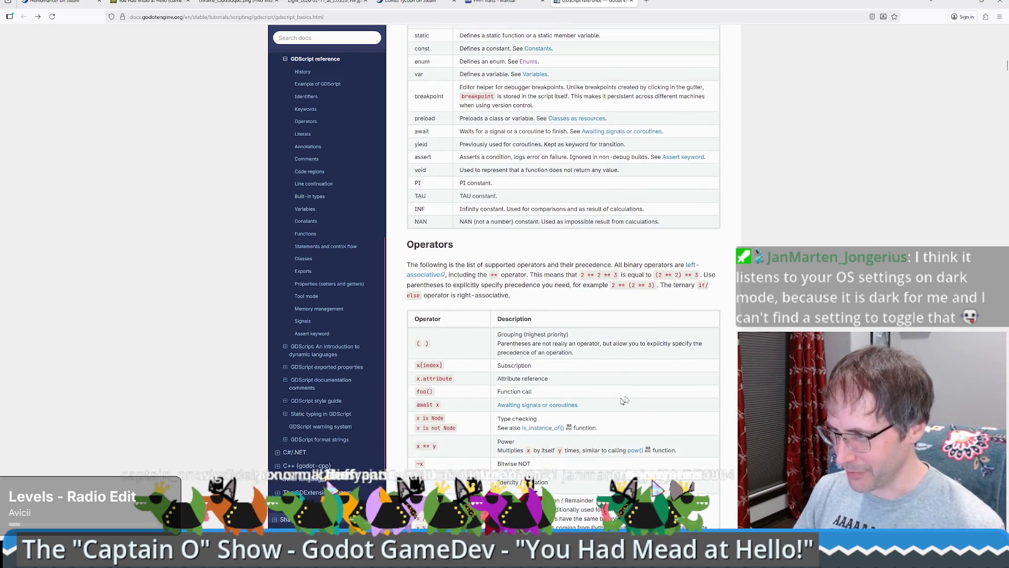
{"action": "key", "text": "alt+Tab"}
{"action": "left_click", "coordinate": [483, 149]}
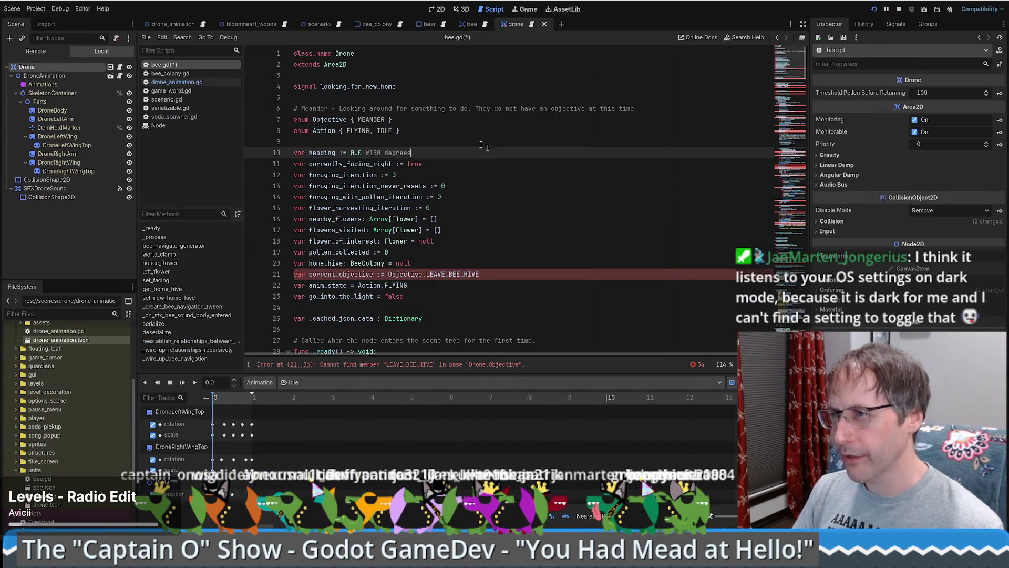
Check the drone scene, then delete the currently_facing_right variable from the Drone script.
{"action": "double_click", "coordinate": [371, 120]}
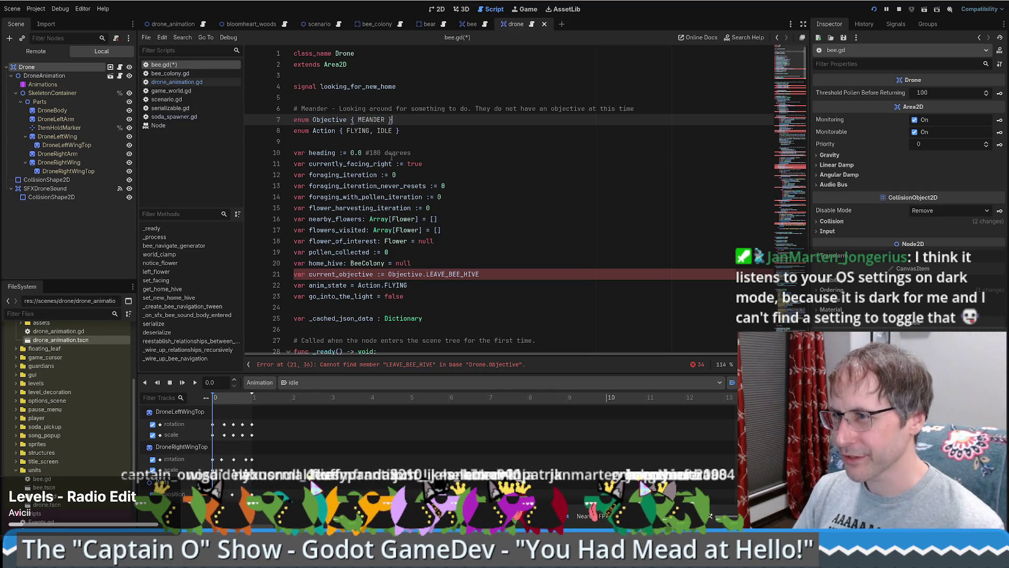
{"action": "left_click", "coordinate": [453, 152]}
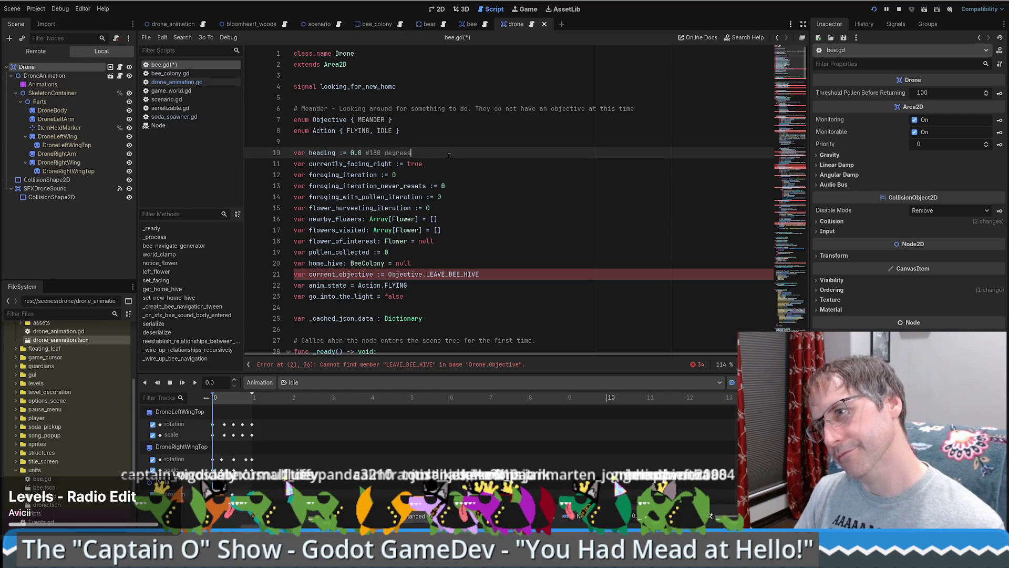
{"action": "left_click", "coordinate": [454, 166]}
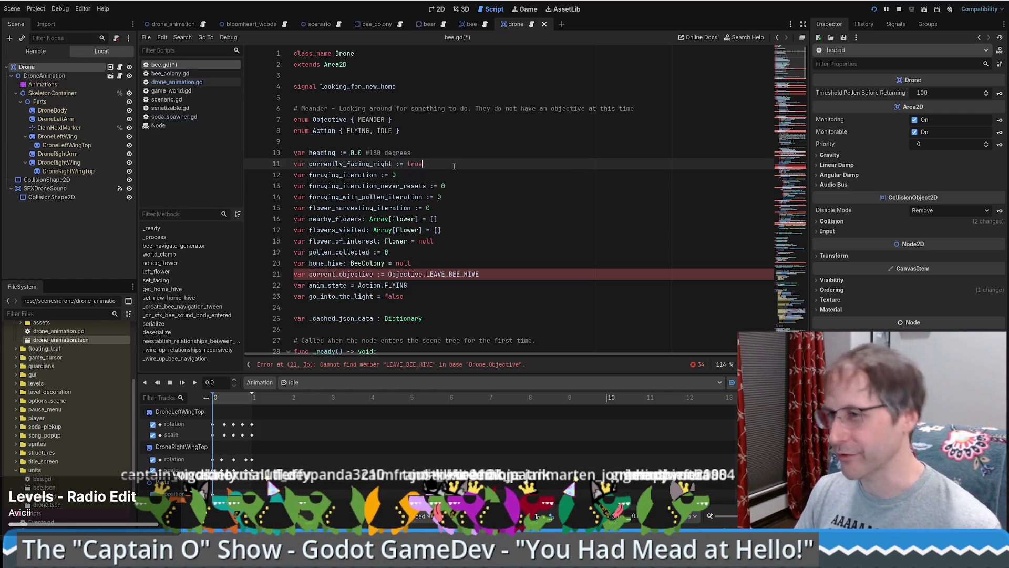
{"action": "left_click", "coordinate": [436, 9]}
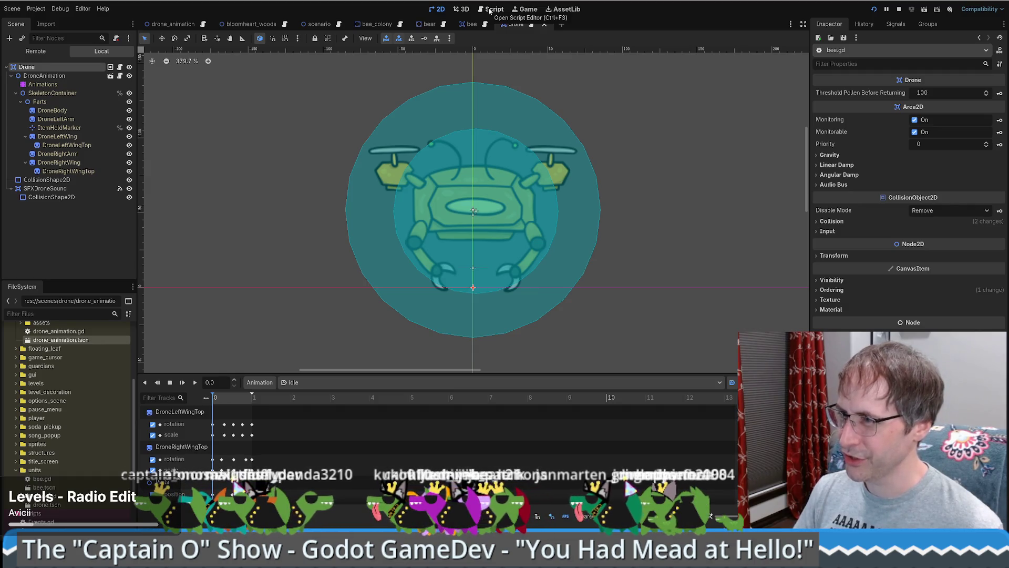
{"action": "left_click", "coordinate": [489, 11]}
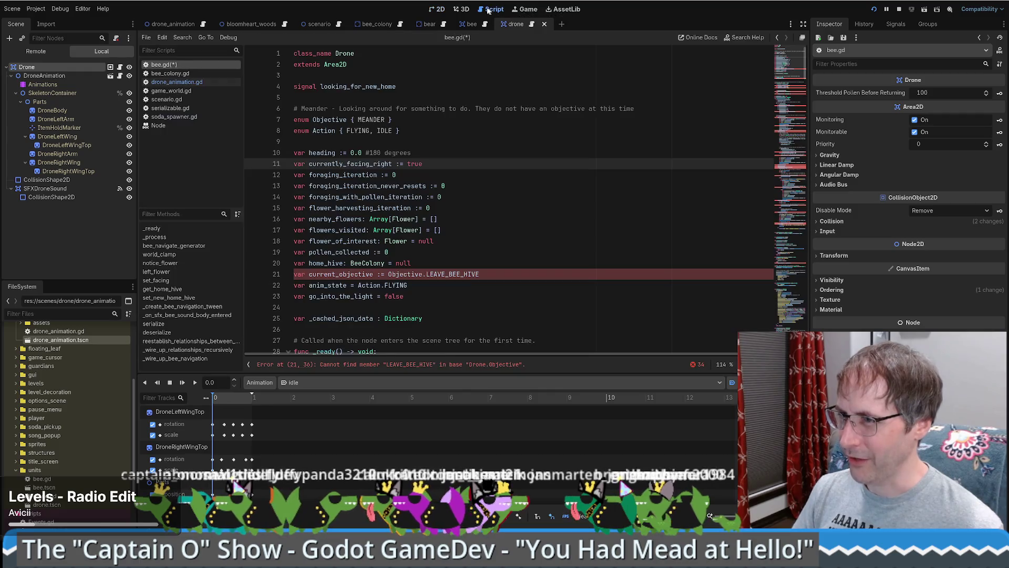
{"action": "left_click_drag", "start_coordinate": [447, 164], "coordinate": [448, 156]}
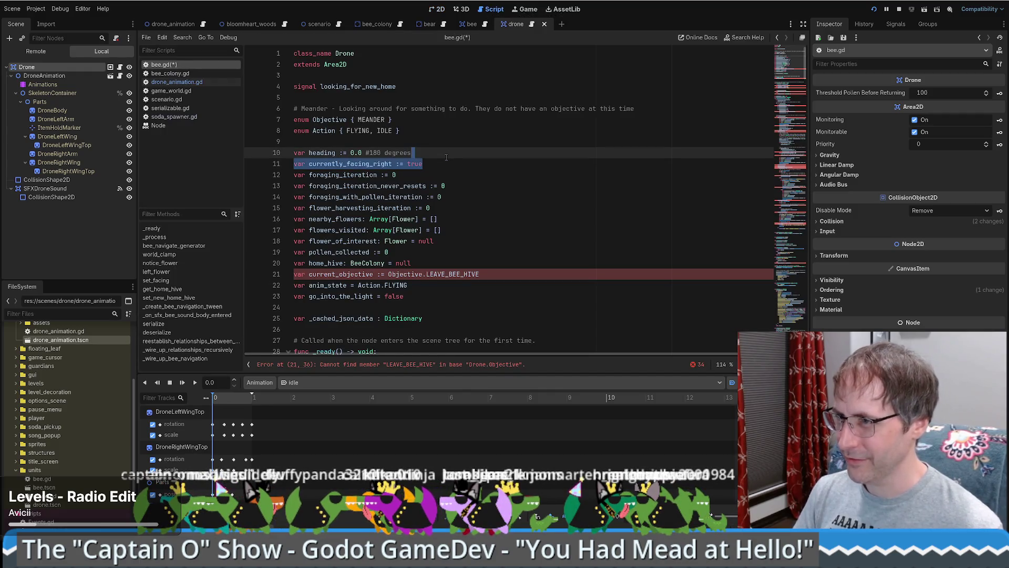
{"action": "key", "text": "Delete"}
Delete the nearby_flowers and flowers_visited variables.
{"action": "left_click", "coordinate": [379, 167]}
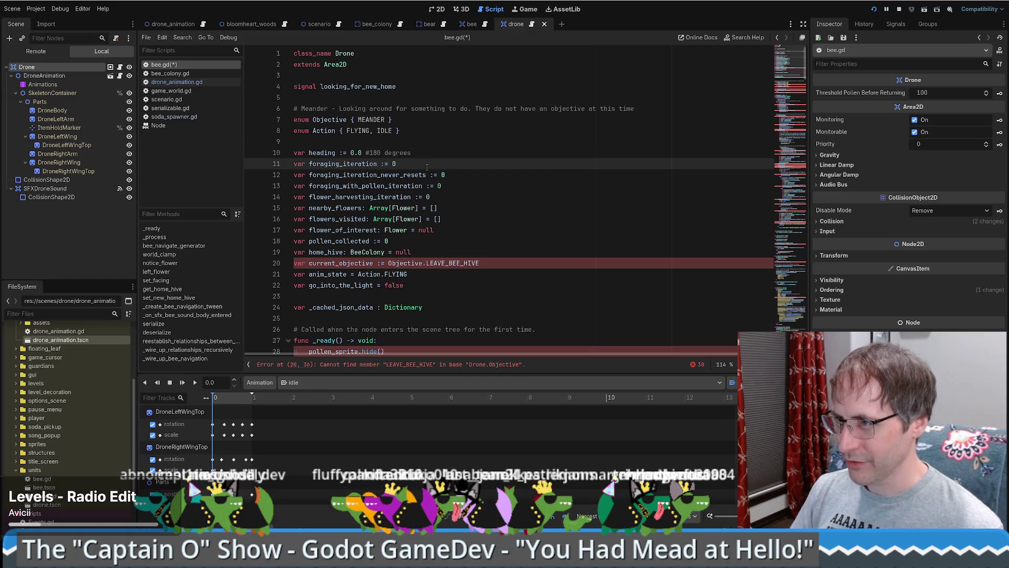
{"action": "left_click_drag", "start_coordinate": [441, 167], "coordinate": [465, 174]}
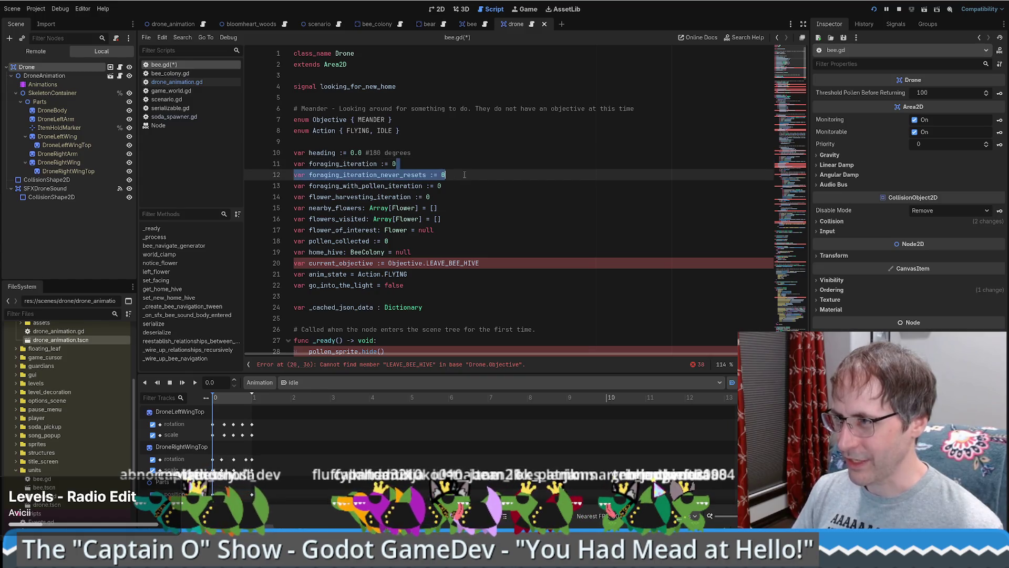
{"action": "left_click", "coordinate": [454, 187]}
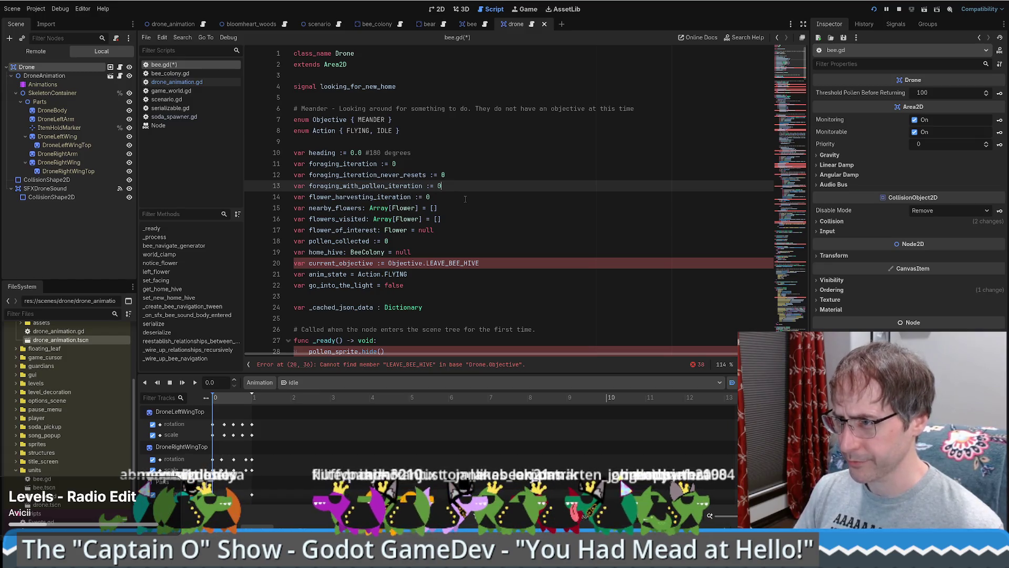
{"action": "left_click", "coordinate": [465, 198]}
{"action": "left_click_drag", "start_coordinate": [488, 197], "coordinate": [485, 217]}
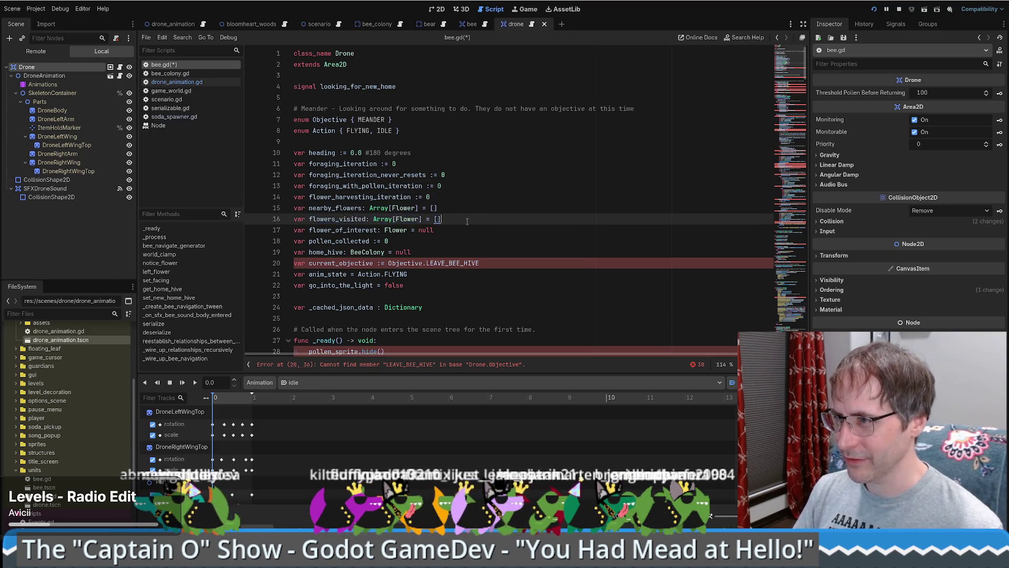
{"action": "left_click", "coordinate": [487, 198]}
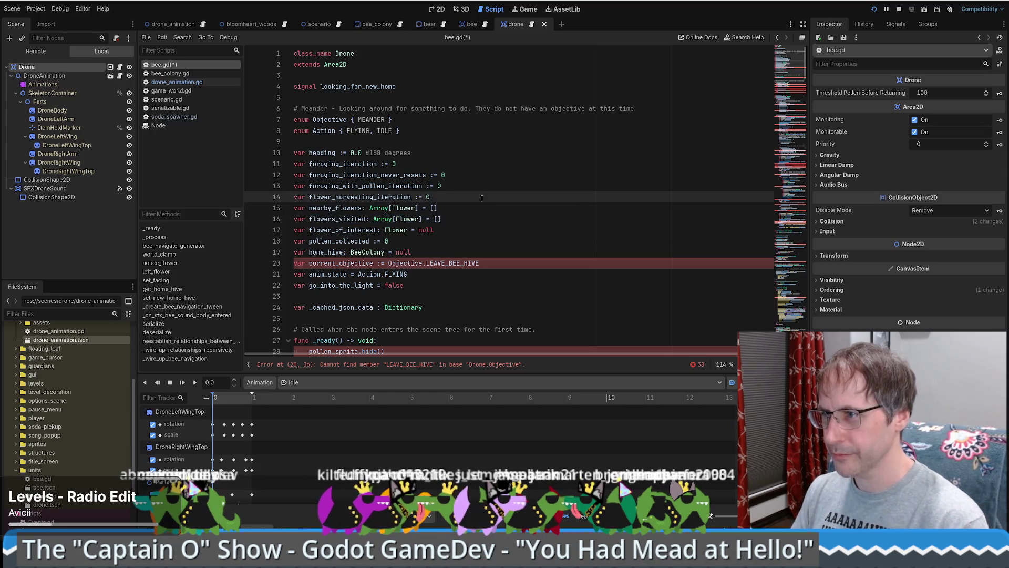
{"action": "left_click_drag", "start_coordinate": [487, 199], "coordinate": [485, 218]}
{"action": "key", "text": "Delete"}
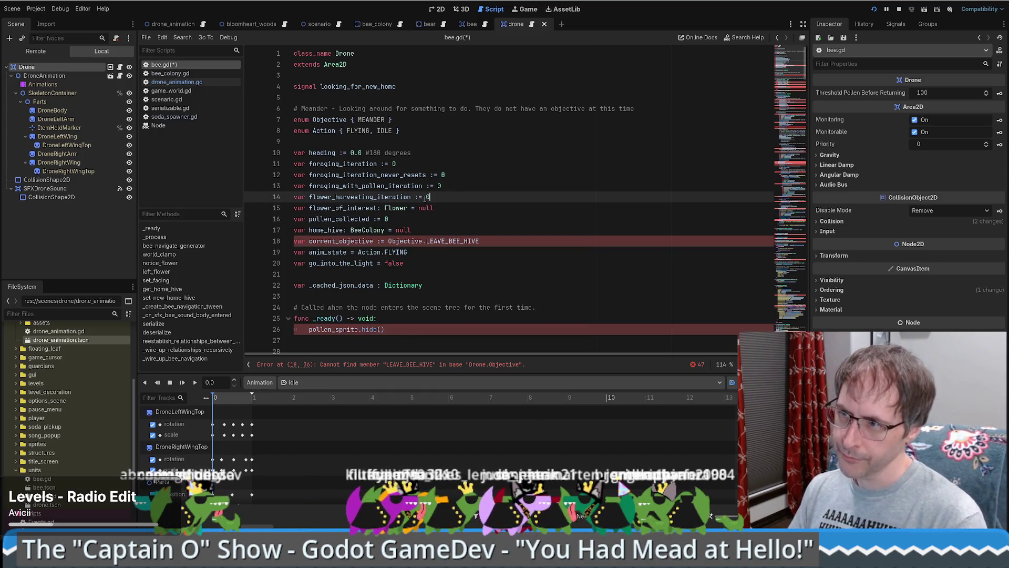
Delete the pollen_collected and home_hive variables, then go to the invalid objective value.
{"action": "double_click", "coordinate": [396, 208]}
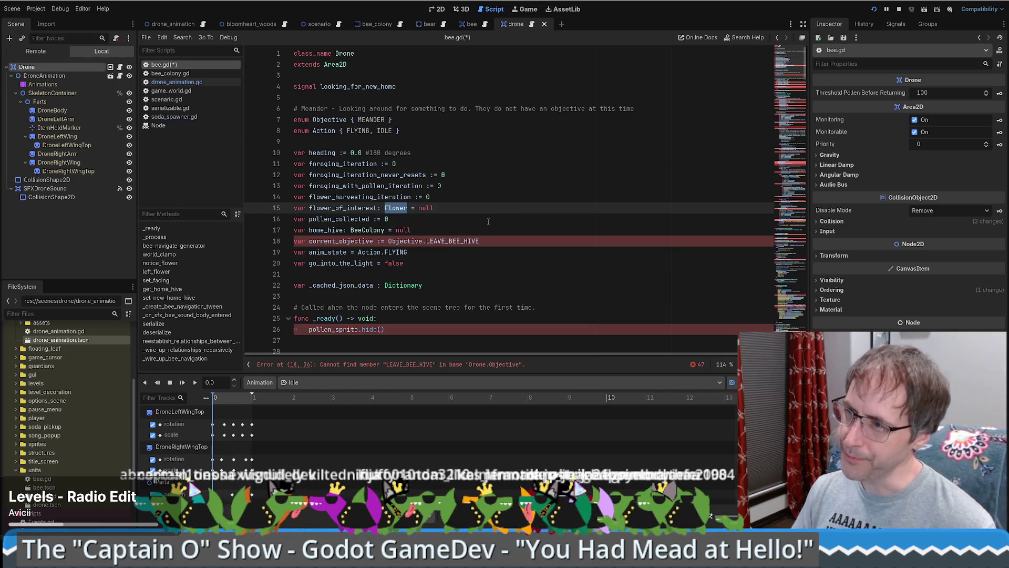
{"action": "left_click_drag", "start_coordinate": [448, 213], "coordinate": [448, 220]}
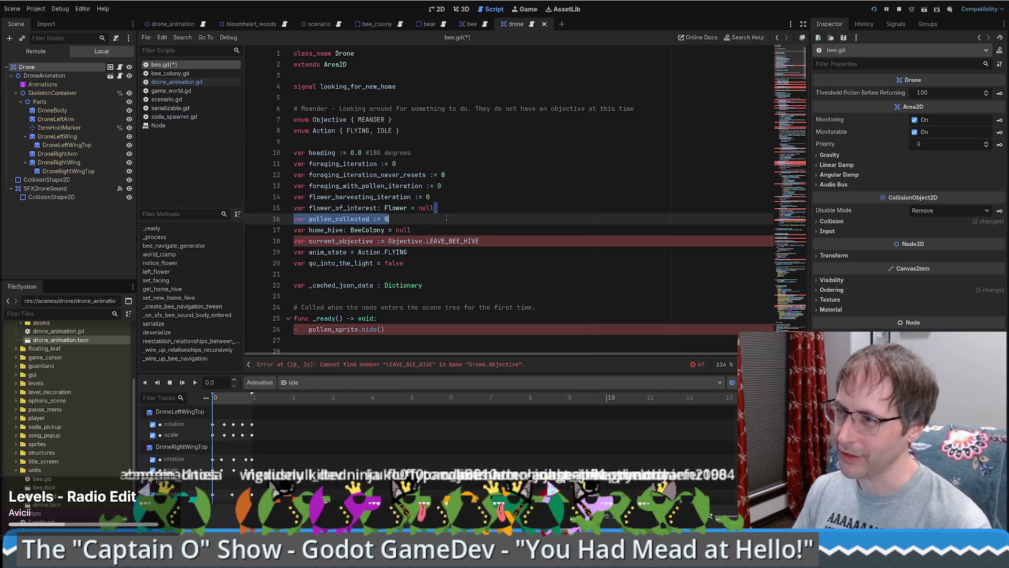
{"action": "key", "text": "BackSpace"}
{"action": "left_click", "coordinate": [449, 221]}
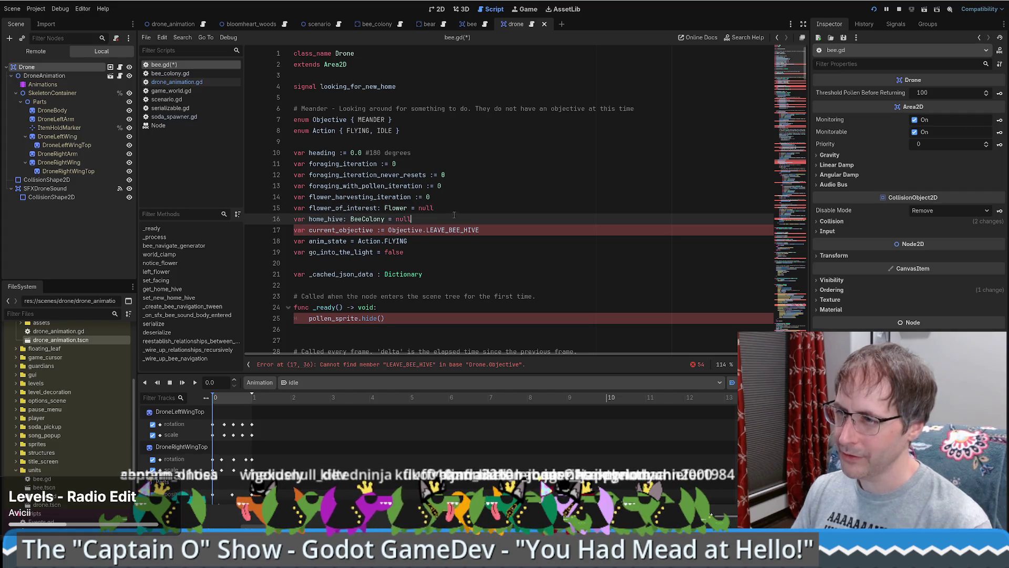
{"action": "left_click_drag", "start_coordinate": [455, 214], "coordinate": [456, 212]}
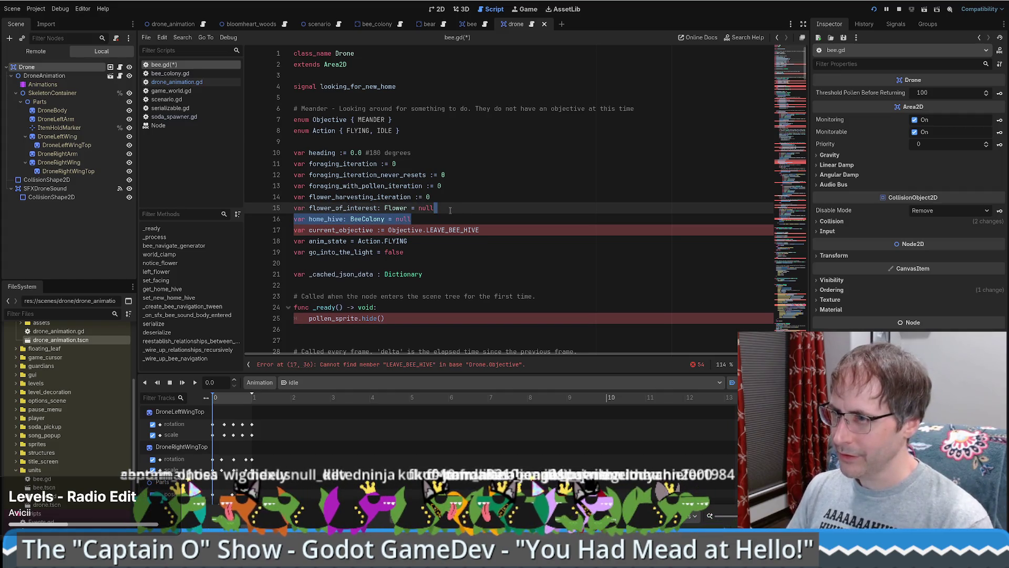
{"action": "key", "text": "BackSpace"}
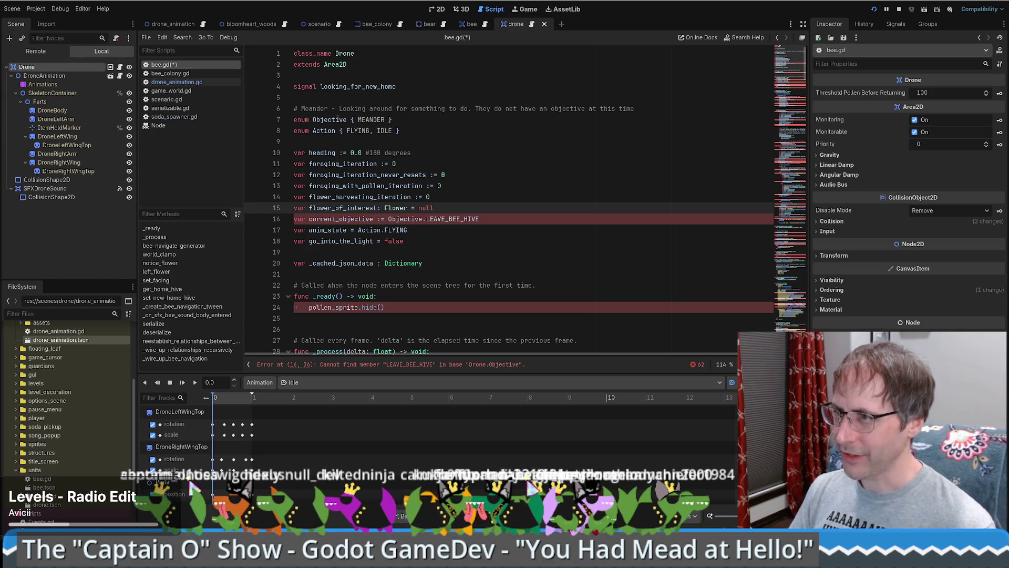
{"action": "left_click", "coordinate": [383, 120]}
Change current_objective's default from LEAVE_BEE_HIVE to Objective.MEANDER.
{"action": "double_click", "coordinate": [452, 219]}
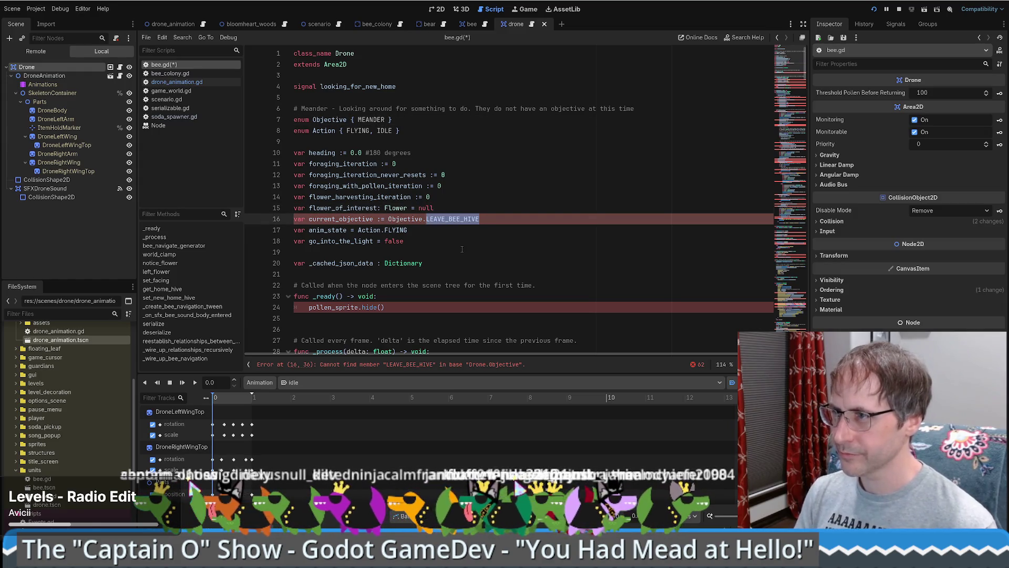
{"action": "type", "text": "ME"}
{"action": "key", "text": "Return"}
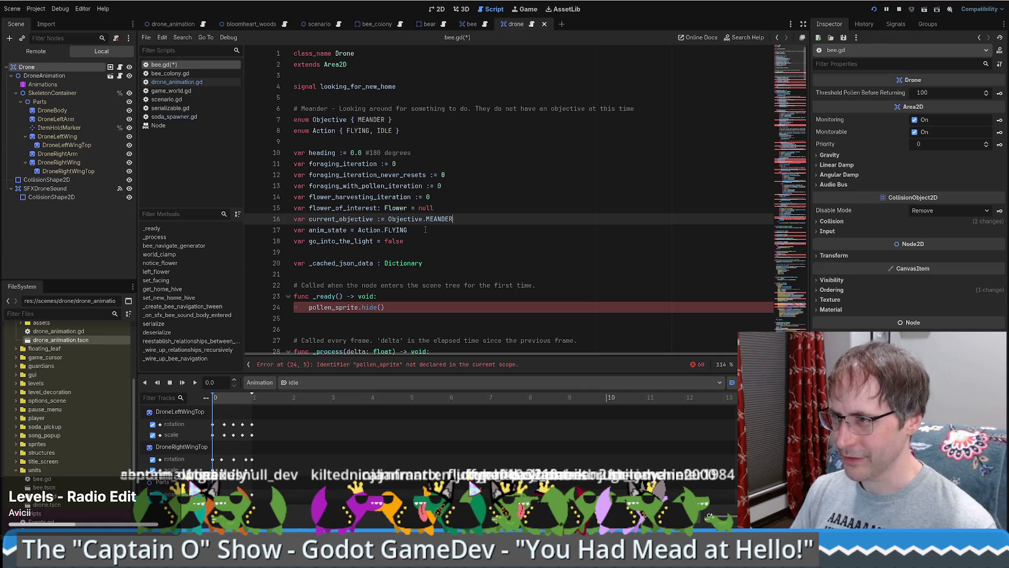
Remove the Action enum, anim_state and go_into_the_light, then select pollen_sprite.hide() in _ready.
{"action": "left_click_drag", "start_coordinate": [421, 230], "coordinate": [489, 221]}
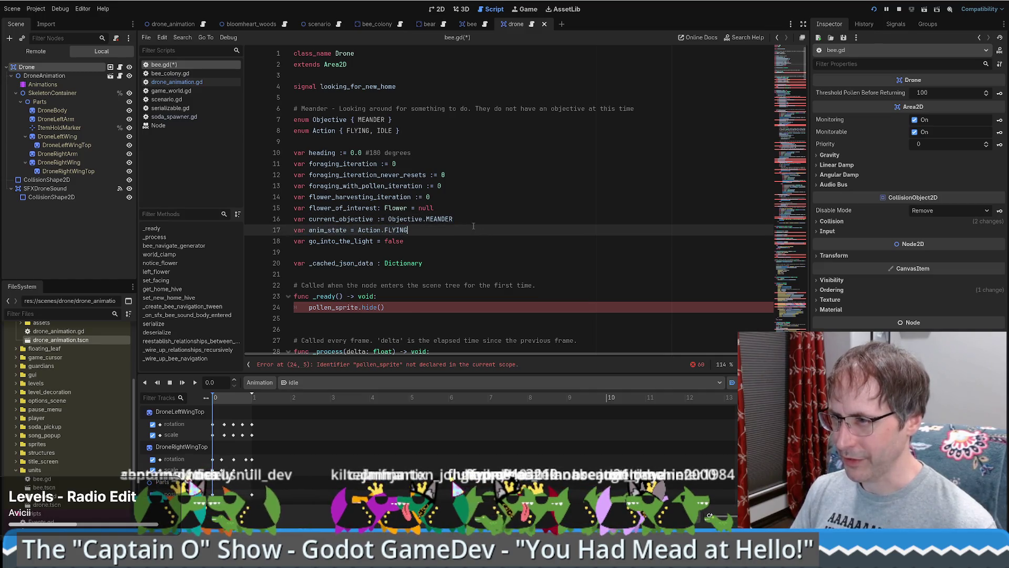
{"action": "left_click", "coordinate": [369, 133]}
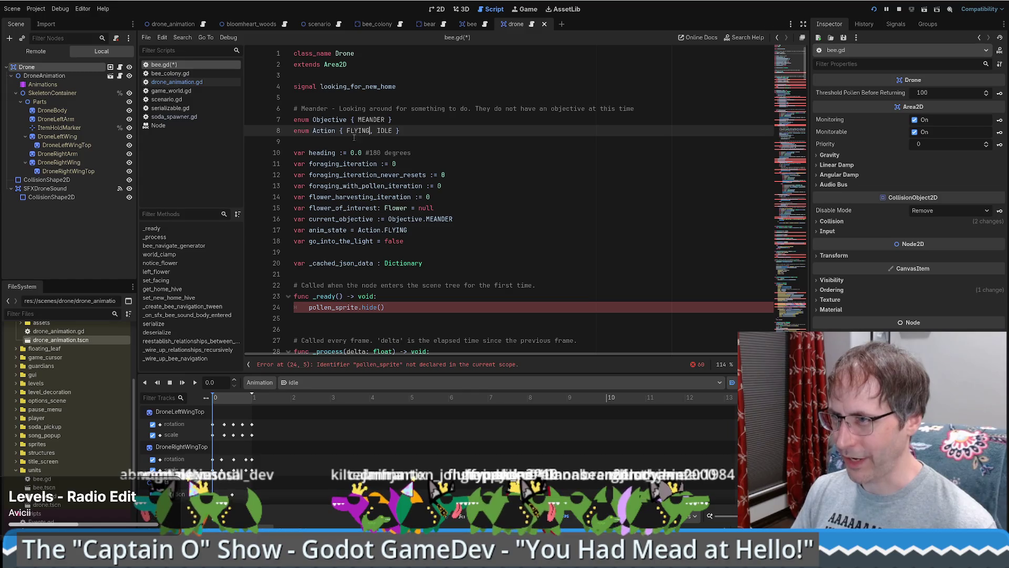
{"action": "left_click_drag", "start_coordinate": [408, 230], "coordinate": [490, 223]}
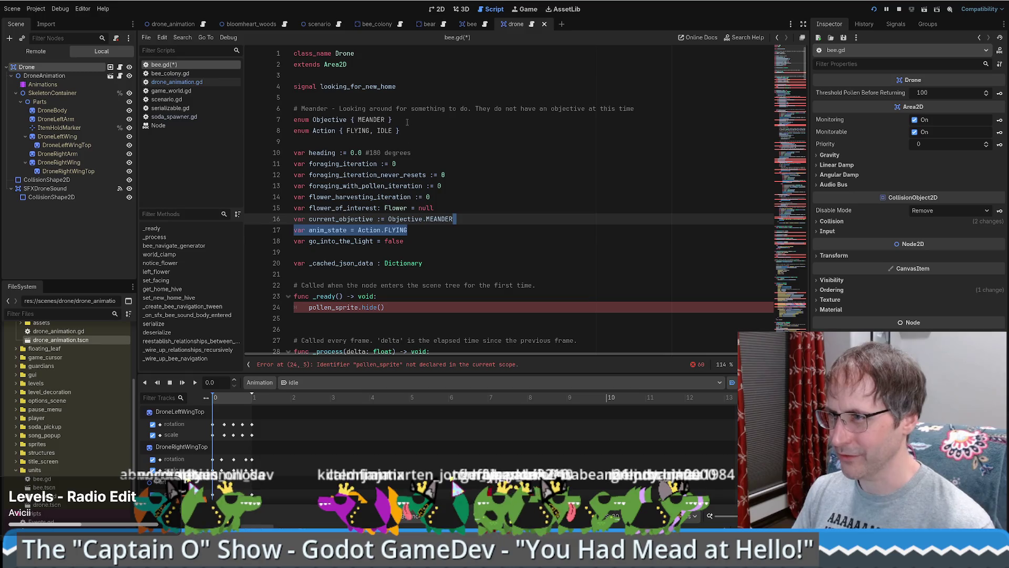
{"action": "key", "text": "ctrl+z"}
{"action": "key", "text": "ctrl+z"}
{"action": "triple_click", "coordinate": [413, 219]}
{"action": "key", "text": "BackSpace"}
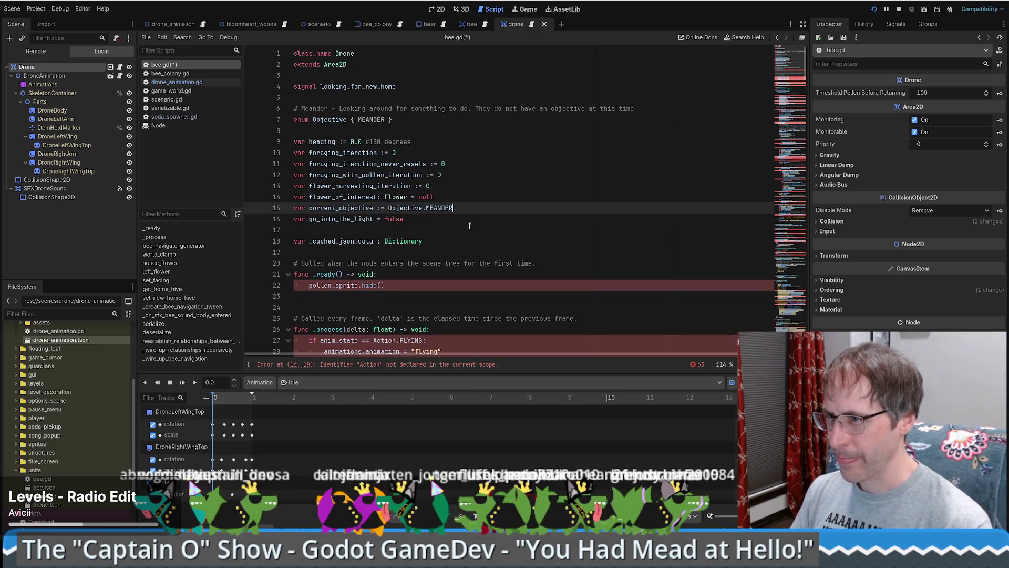
{"action": "left_click_drag", "start_coordinate": [511, 208], "coordinate": [513, 216]}
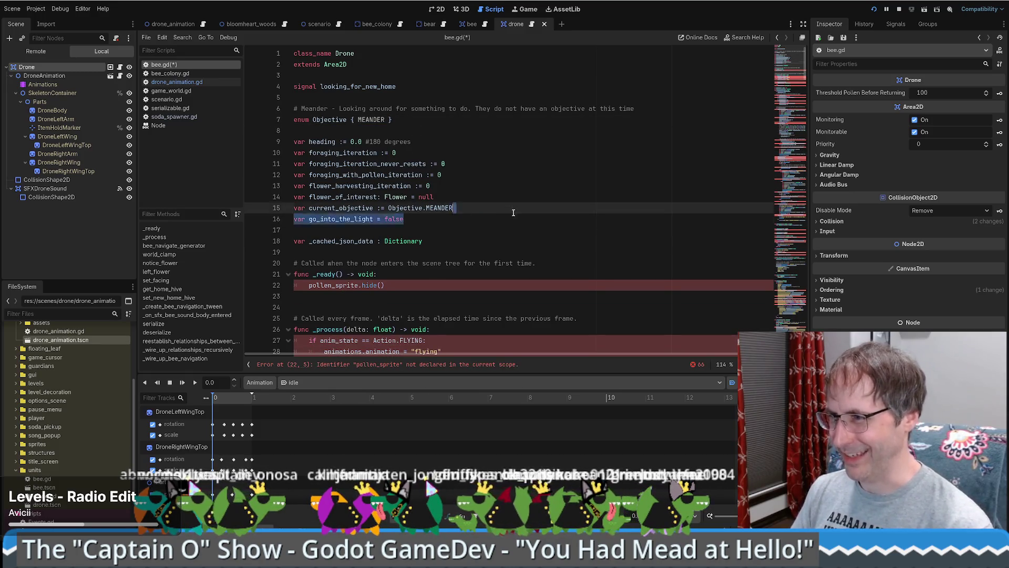
{"action": "key", "text": "BackSpace"}
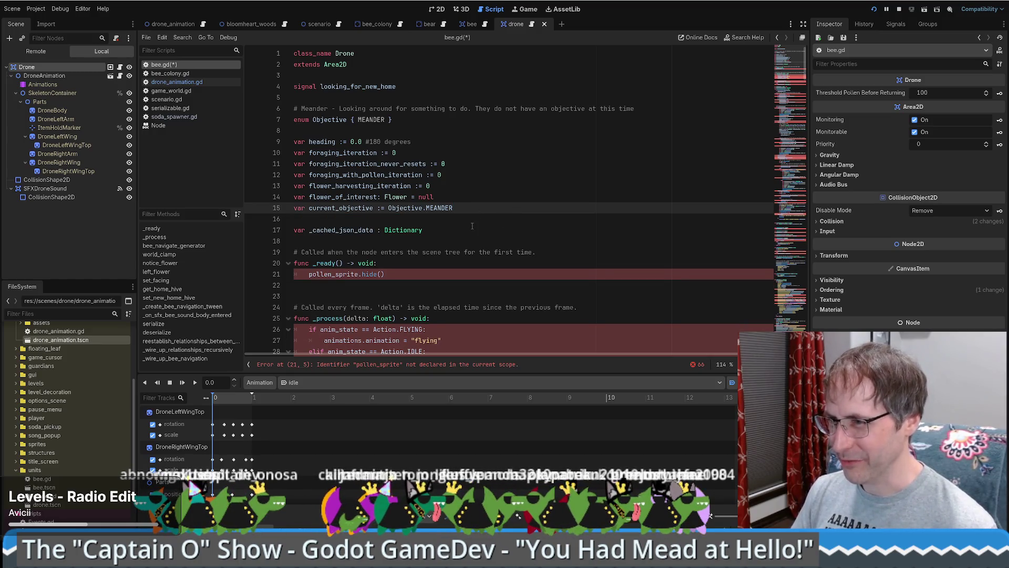
{"action": "left_click", "coordinate": [410, 274]}
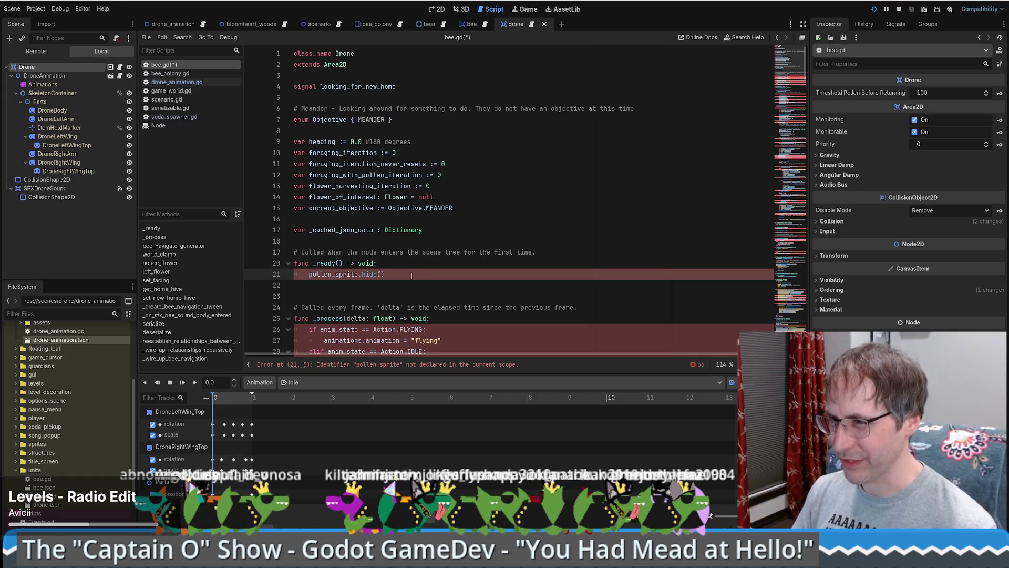
{"action": "left_click_drag", "start_coordinate": [412, 276], "coordinate": [309, 275]}
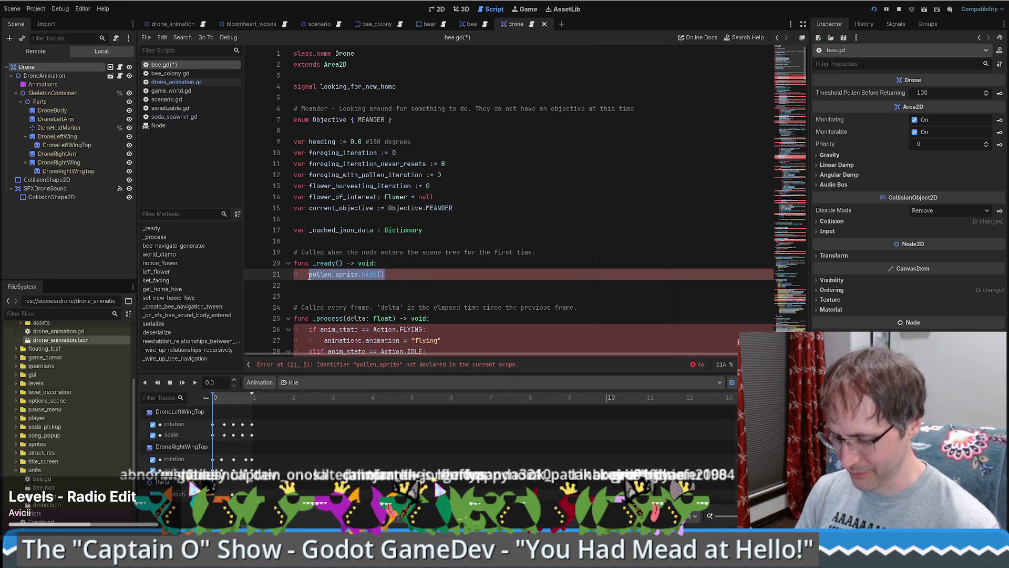
Replace pollen_sprite.hide() in _ready with pass and remove the extra blank line.
{"action": "type", "text": "pass"}
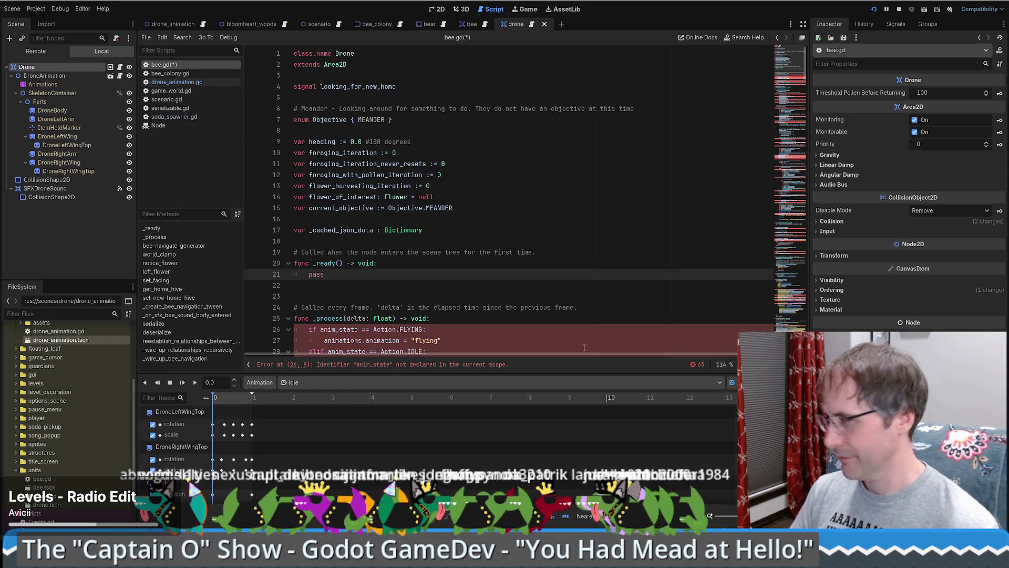
{"action": "scroll", "coordinate": [484, 240], "scroll_direction": "down", "scroll_amount": 2}
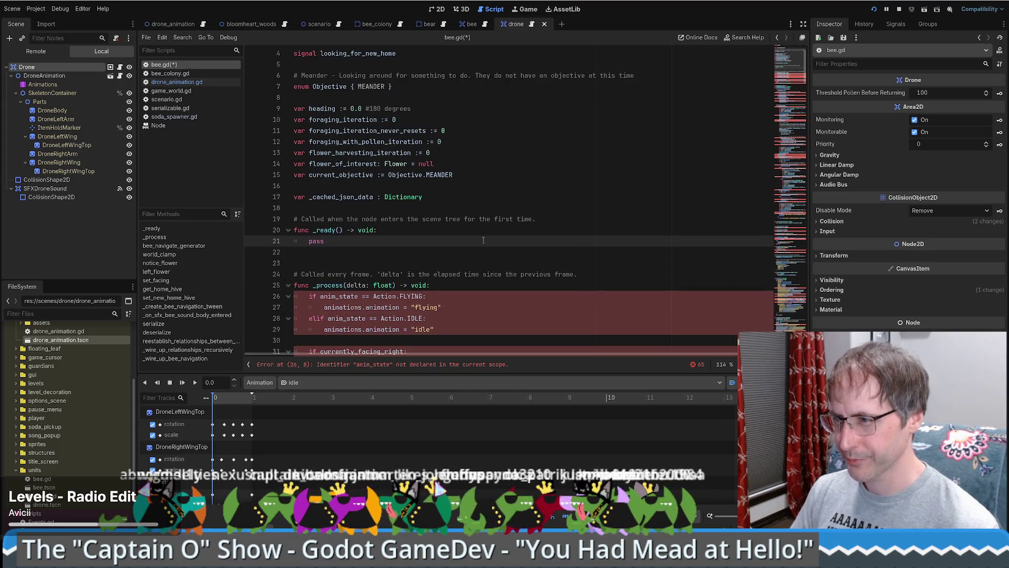
{"action": "scroll", "coordinate": [475, 216], "scroll_direction": "down", "scroll_amount": 2}
{"action": "left_click", "coordinate": [427, 230]}
{"action": "key", "text": "BackSpace"}
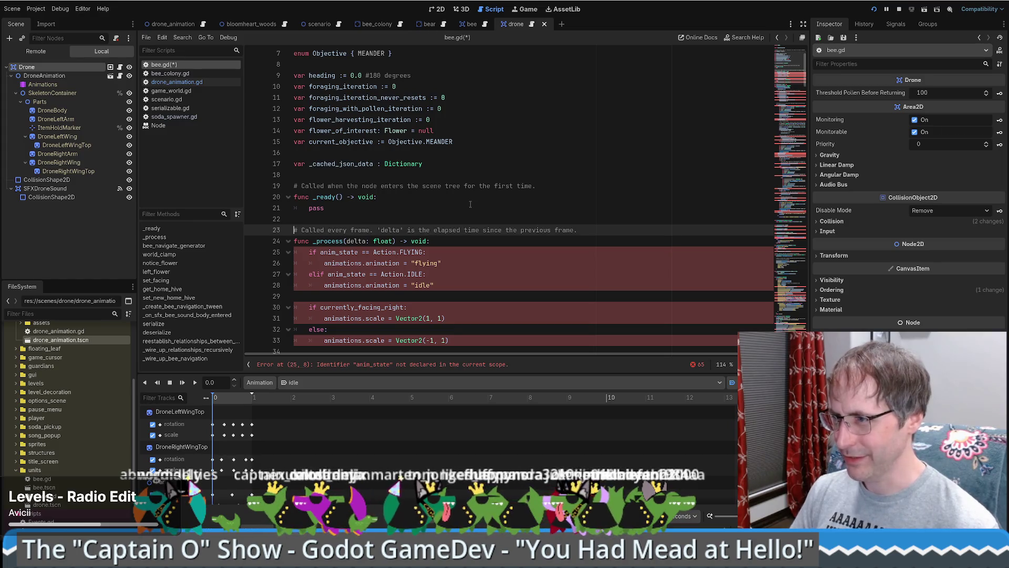
Delete the animation and facing code from the _process function.
{"action": "scroll", "coordinate": [455, 208], "scroll_direction": "down", "scroll_amount": 1}
{"action": "scroll", "coordinate": [455, 209], "scroll_direction": "down", "scroll_amount": 1}
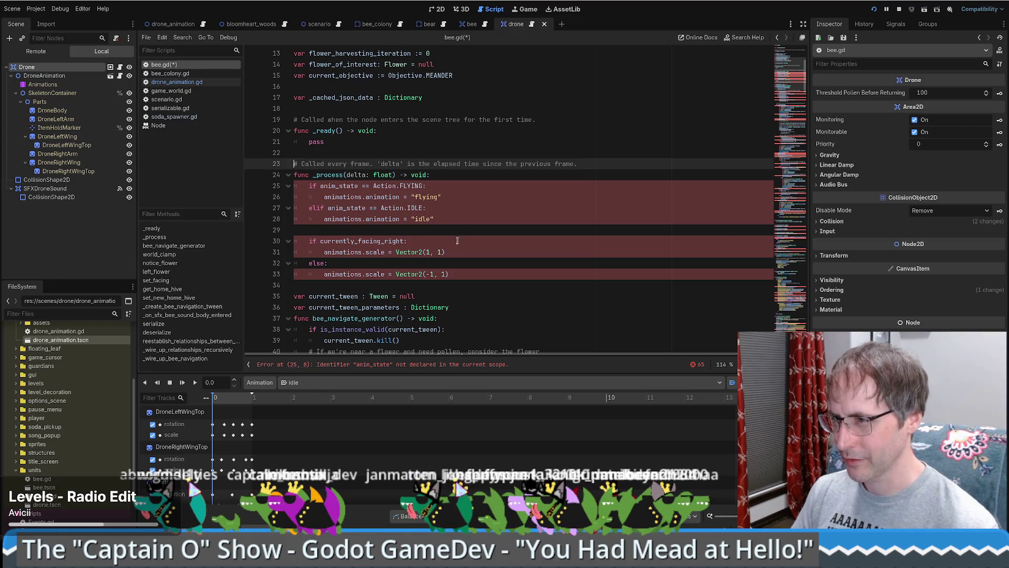
{"action": "mouse_move", "coordinate": [307, 185]}
{"action": "left_mouse_down"}
{"action": "mouse_move", "coordinate": [442, 219]}
{"action": "mouse_move", "coordinate": [481, 275]}
{"action": "left_mouse_up"}
{"action": "key", "text": "ctrl+c"}
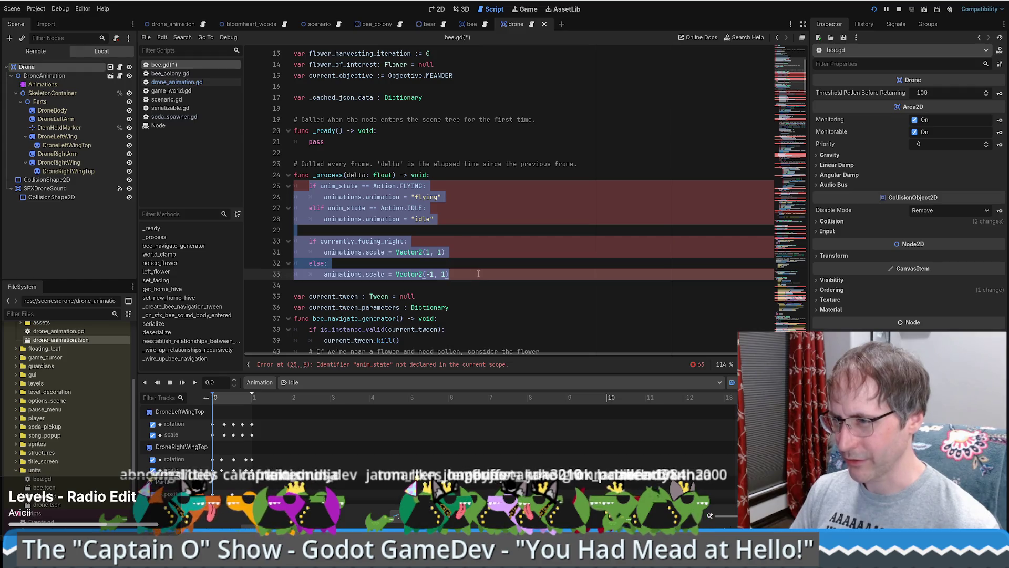
{"action": "key", "text": "BackSpace"}
{"action": "type", "text": "//"}
{"action": "key", "text": "BackSpace"}
{"action": "key", "text": "BackSpace"}
{"action": "type", "text": "#"}
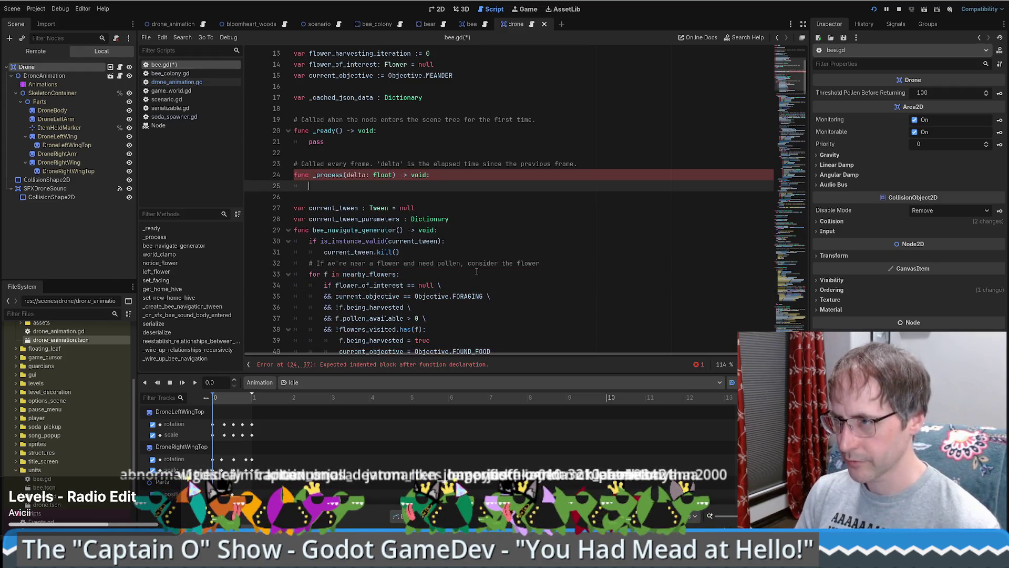
{"action": "type", "text": " Handle a"}
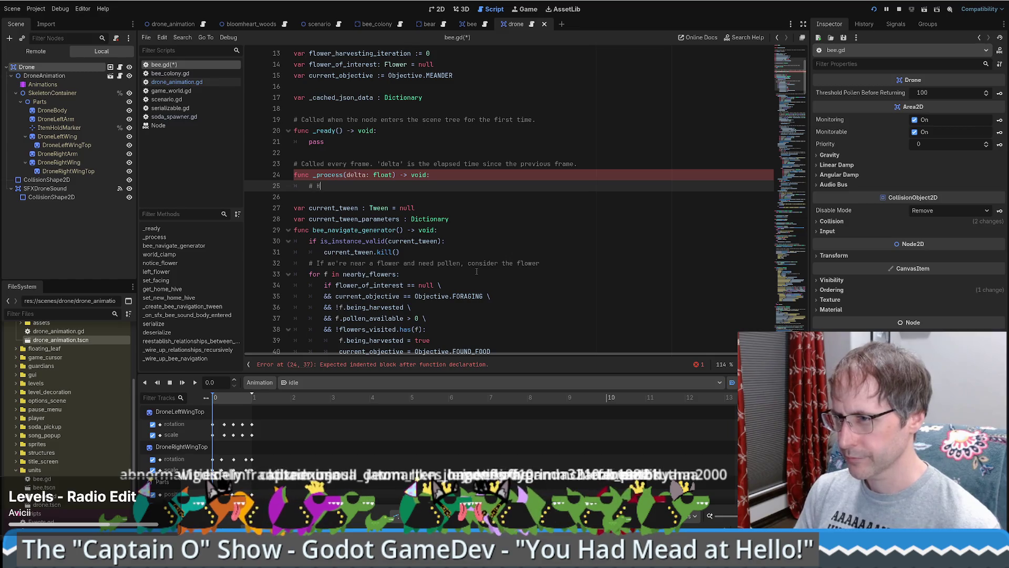
{"action": "key", "text": "BackSpace"}
{"action": "key", "text": "BackSpace"}
{"action": "key", "text": "BackSpace"}
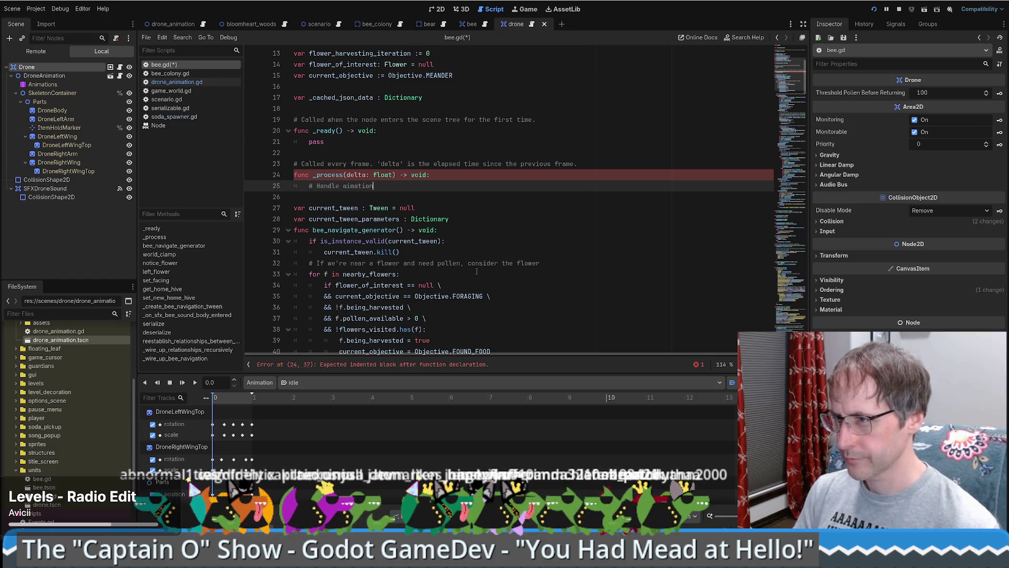
{"action": "key", "text": "BackSpace"}
{"action": "key", "text": "BackSpace"}
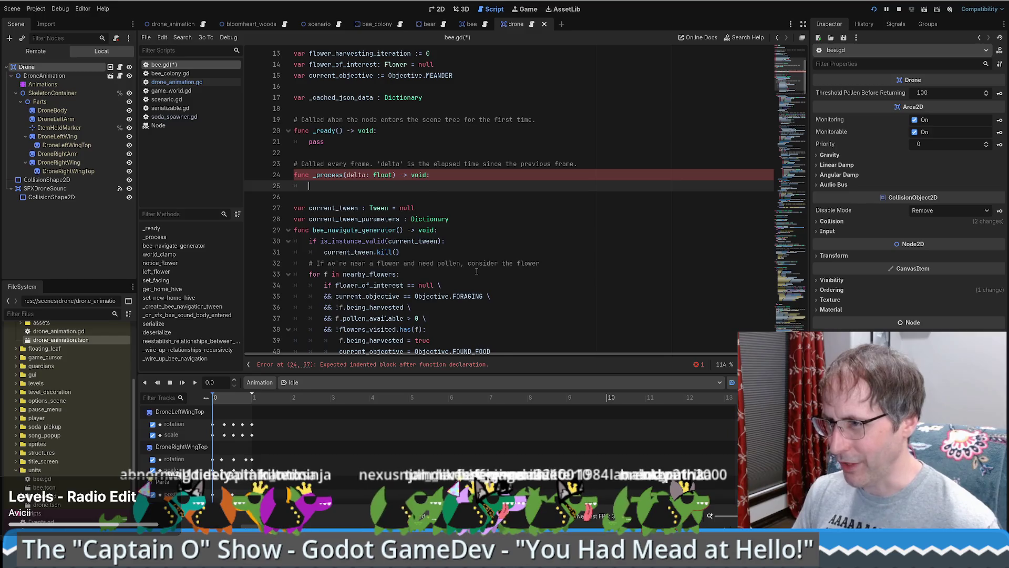
Leave the _process body containing only pass.
{"action": "key", "text": "ctrl+v"}
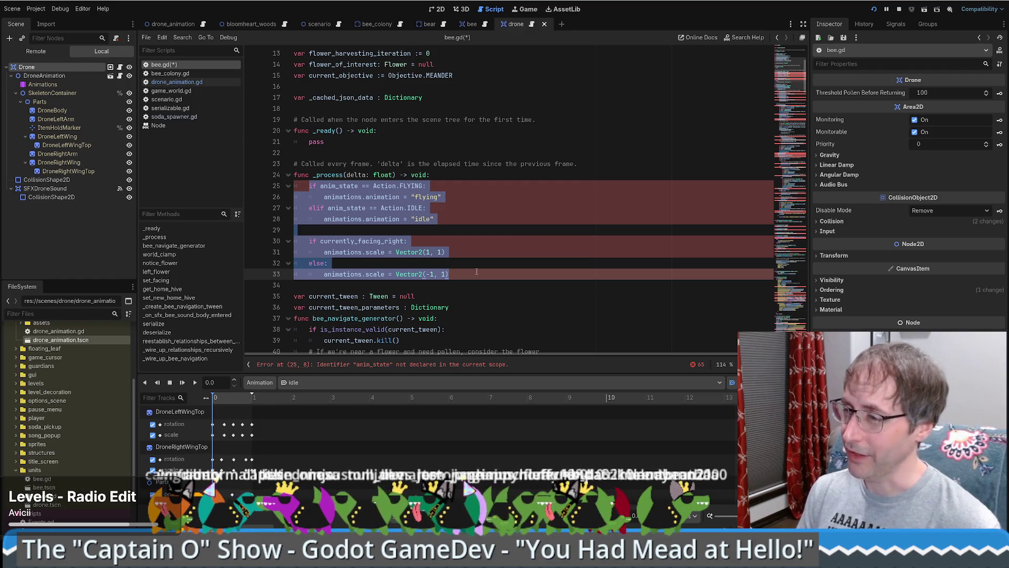
{"action": "key", "text": "BackSpace"}
{"action": "type", "text": "pa"}
{"action": "key", "text": "Return"}
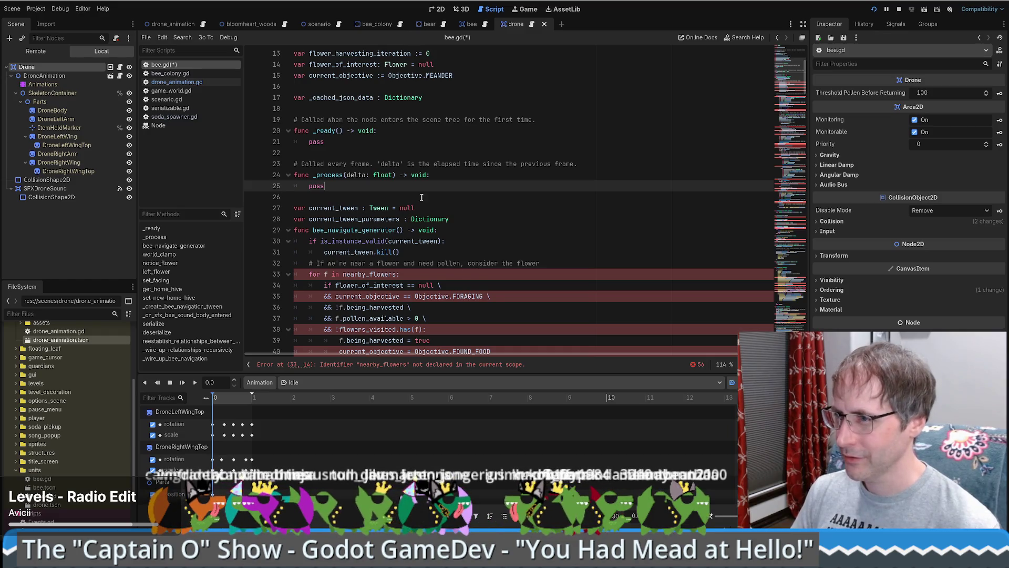
{"action": "scroll", "coordinate": [420, 192], "scroll_direction": "down", "scroll_amount": 1}
{"action": "double_click", "coordinate": [378, 175]}
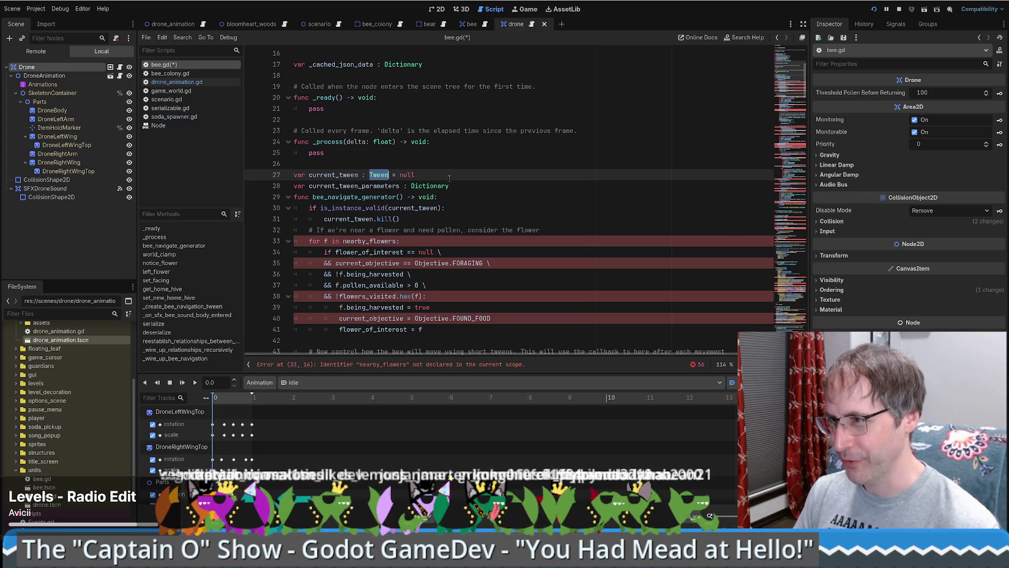
{"action": "left_click", "coordinate": [449, 178]}
{"action": "left_click", "coordinate": [483, 185]}
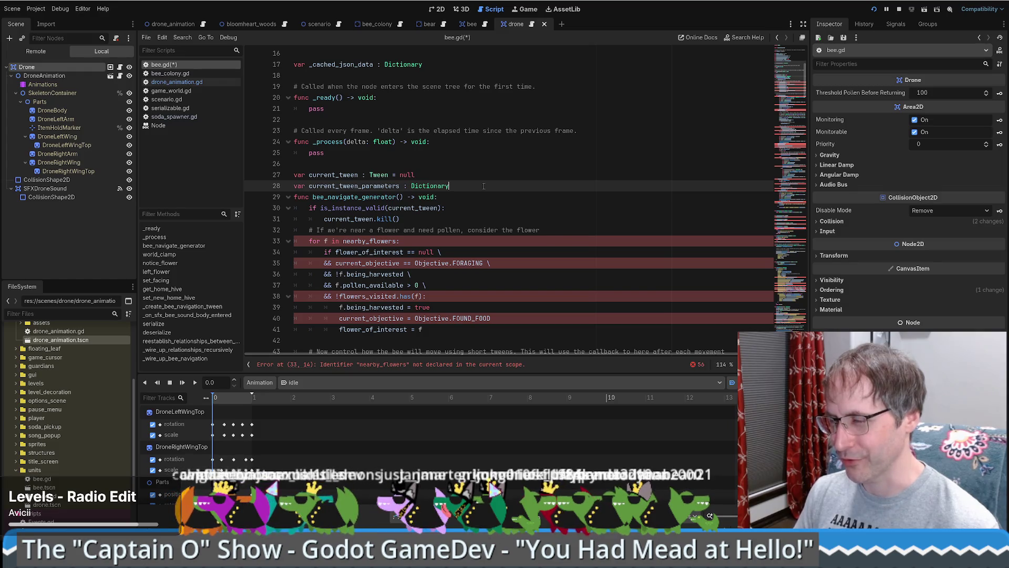
{"action": "scroll", "coordinate": [486, 186], "scroll_direction": "down", "scroll_amount": 1}
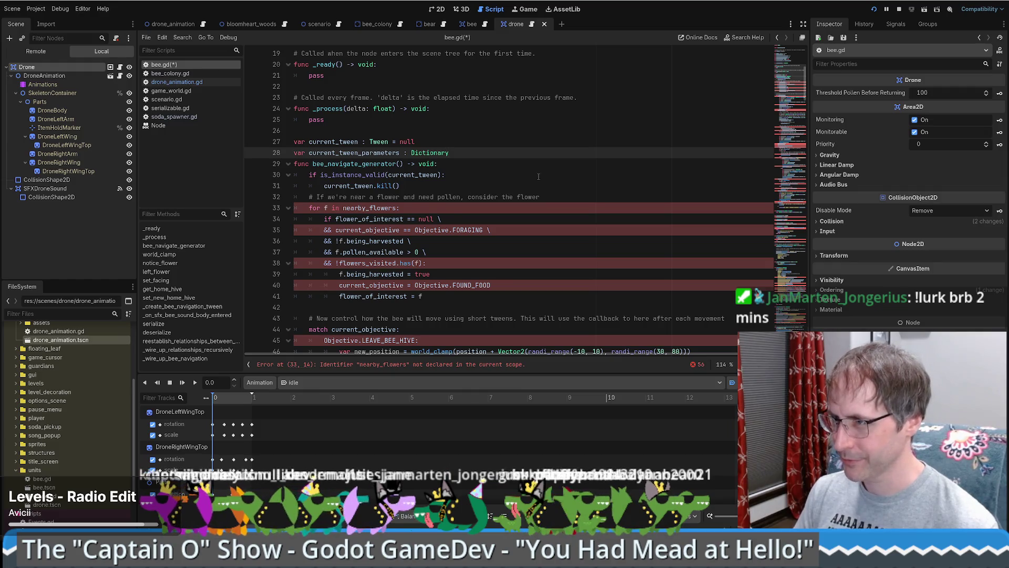
{"action": "scroll", "coordinate": [539, 179], "scroll_direction": "up", "scroll_amount": 2}
{"action": "scroll", "coordinate": [492, 205], "scroll_direction": "down", "scroll_amount": 1}
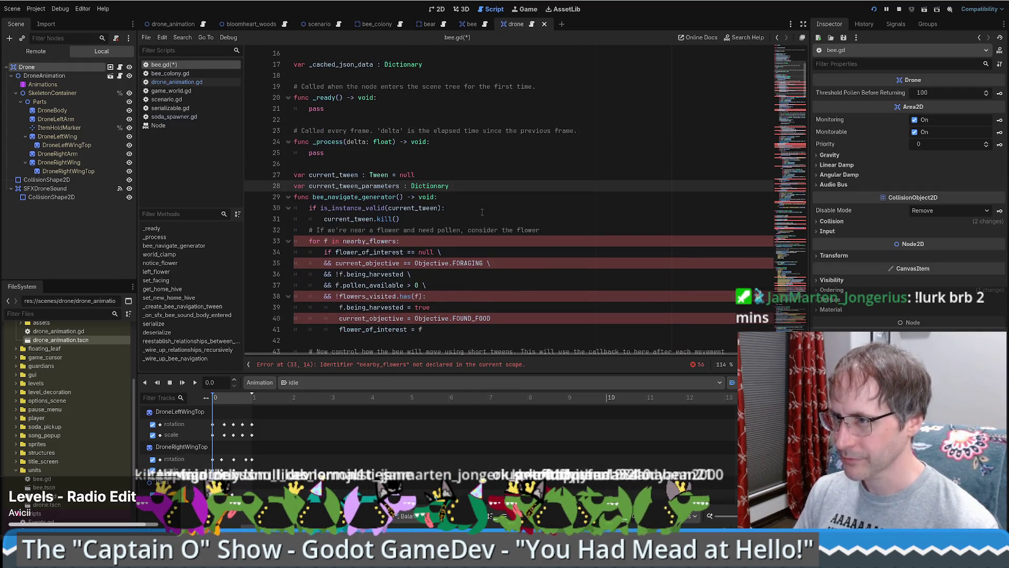
{"action": "double_click", "coordinate": [315, 197]}
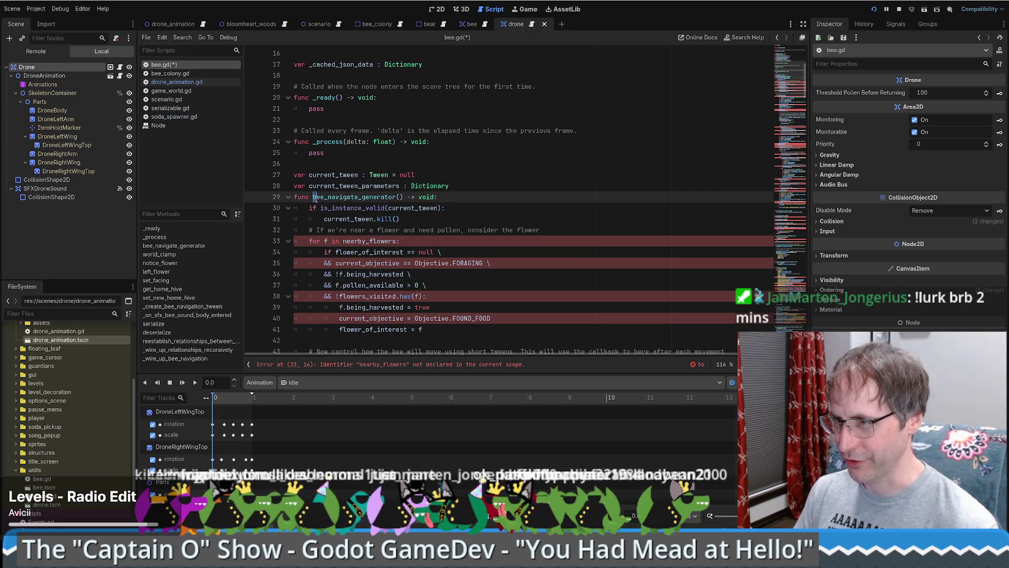
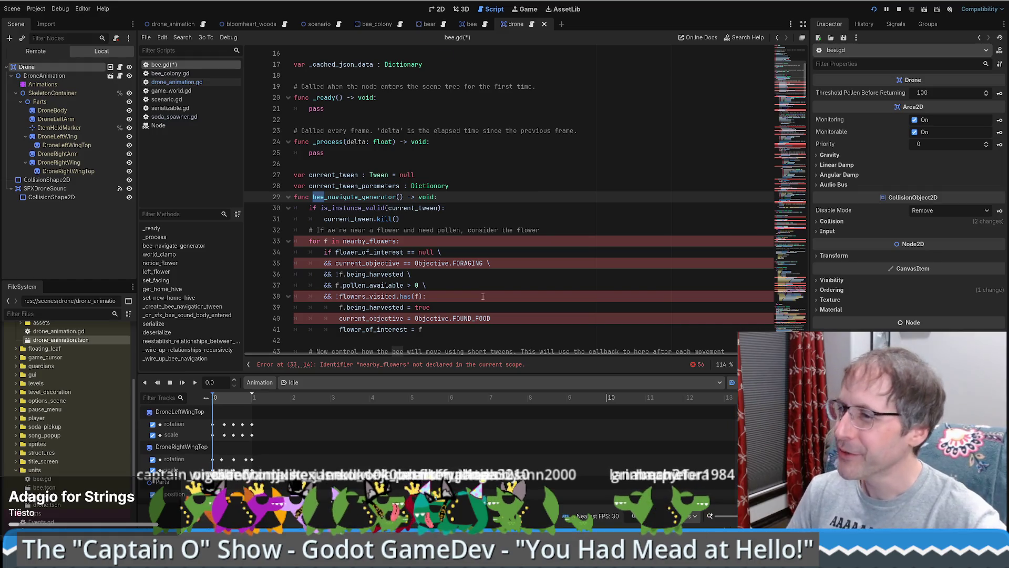
Review lines 29–33 of bee.gd, placing the caret on line 30 and in nearby_flowers.
{"action": "scroll", "coordinate": [482, 296], "scroll_direction": "up", "scroll_amount": 4}
{"action": "scroll", "coordinate": [448, 280], "scroll_direction": "down", "scroll_amount": 9}
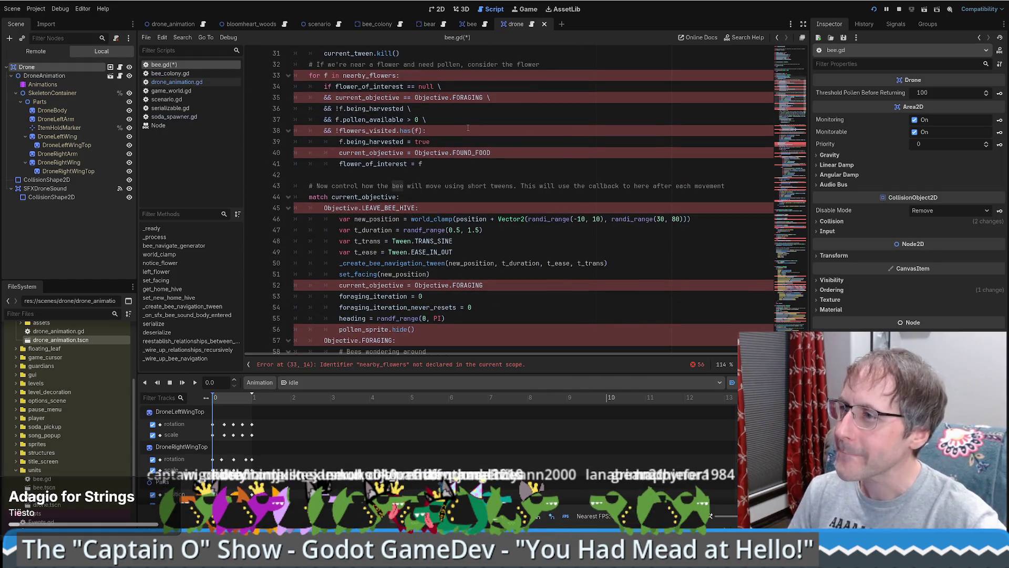
{"action": "scroll", "coordinate": [461, 136], "scroll_direction": "up", "scroll_amount": 3}
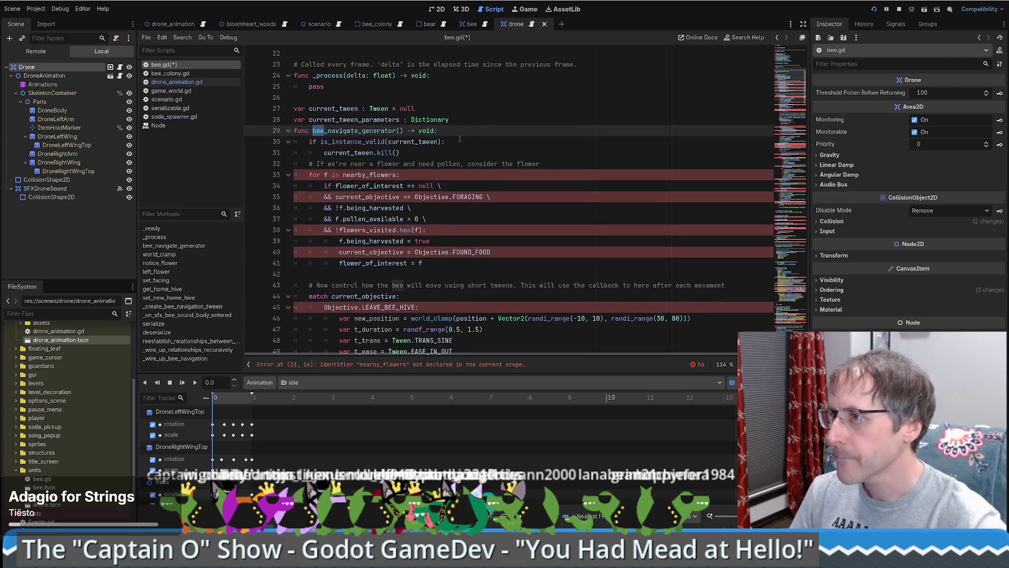
{"action": "mouse_move", "coordinate": [371, 156]}
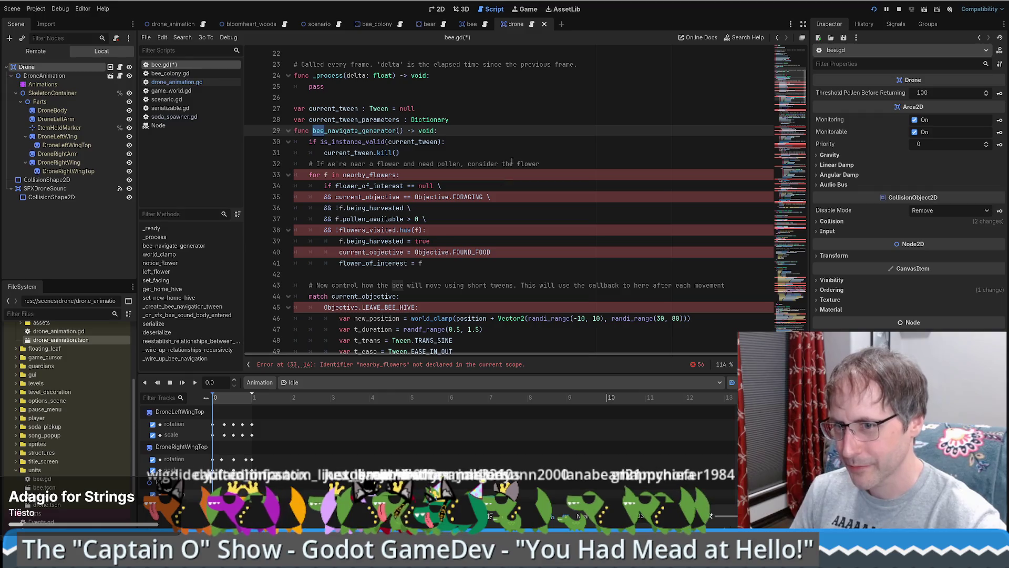
{"action": "left_click", "coordinate": [525, 143]}
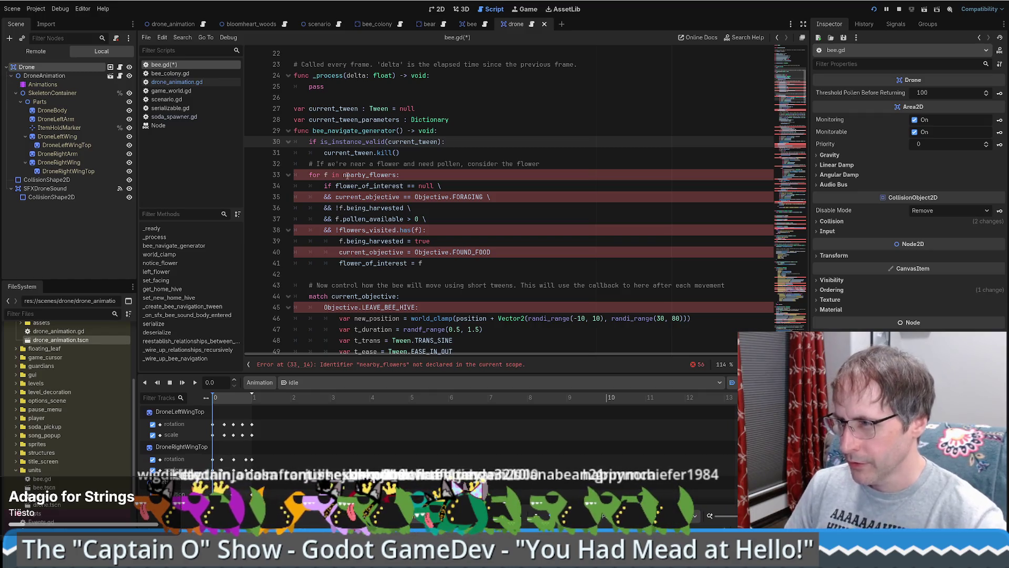
{"action": "left_click", "coordinate": [369, 175]}
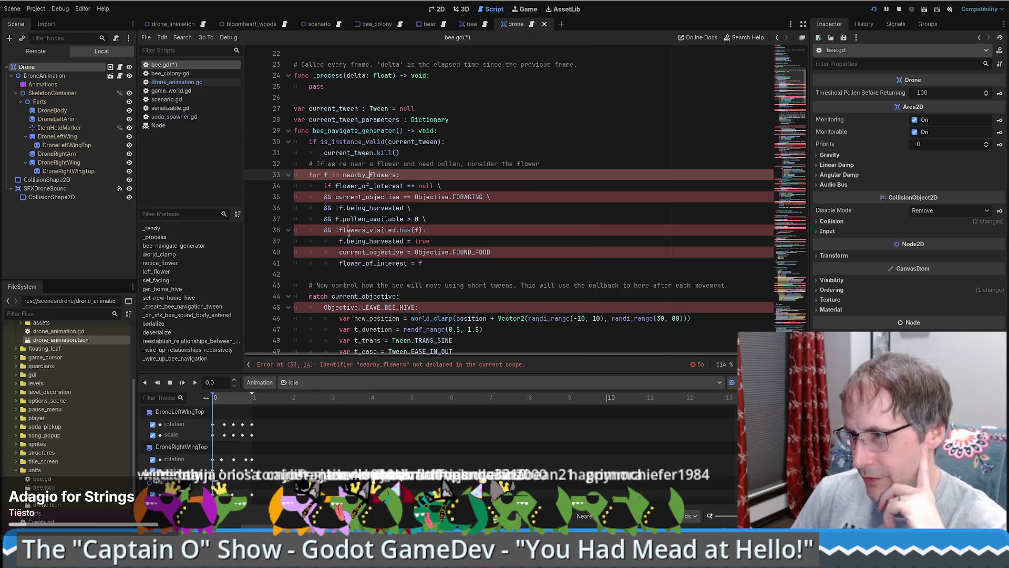
{"action": "scroll", "coordinate": [346, 181], "scroll_direction": "down", "scroll_amount": 5}
{"action": "scroll", "coordinate": [426, 238], "scroll_direction": "up", "scroll_amount": 4}
{"action": "scroll", "coordinate": [426, 238], "scroll_direction": "up", "scroll_amount": 2}
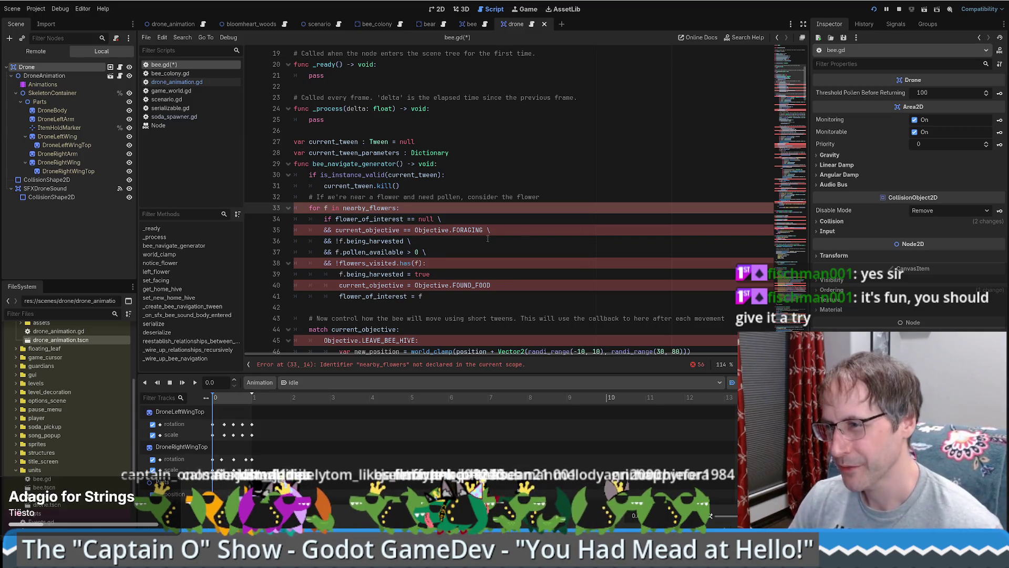
Select nearby_flowers on line 33, then the bee_navigate_generator function name.
{"action": "scroll", "coordinate": [488, 238], "scroll_direction": "down", "scroll_amount": 2}
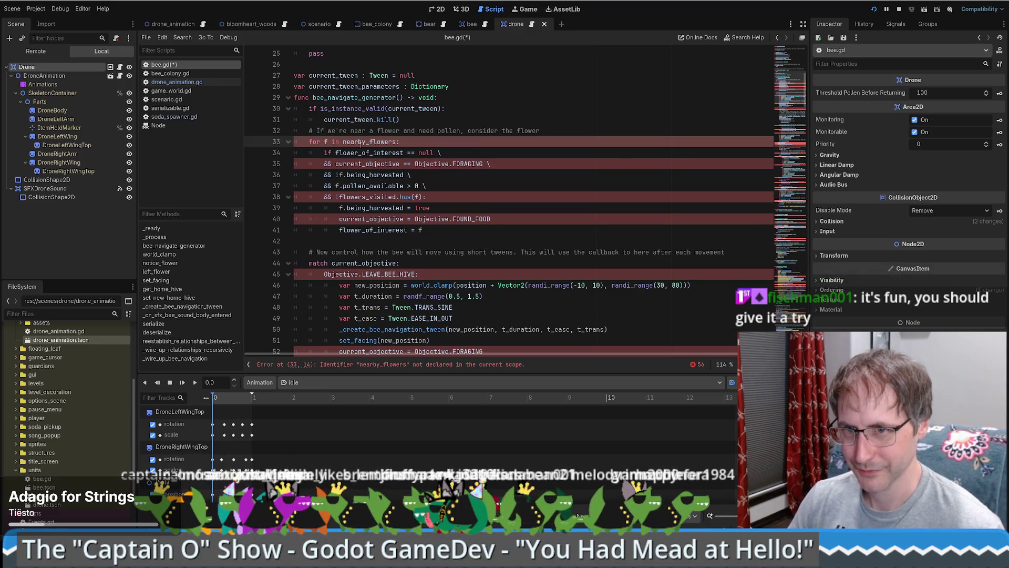
{"action": "scroll", "coordinate": [413, 163], "scroll_direction": "up", "scroll_amount": 1}
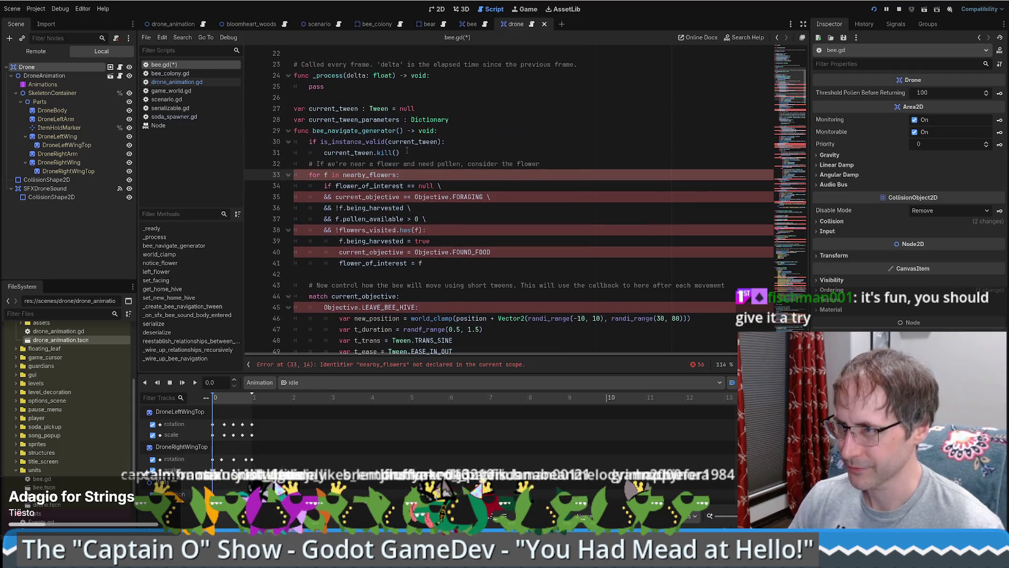
{"action": "scroll", "coordinate": [431, 168], "scroll_direction": "down", "scroll_amount": 1}
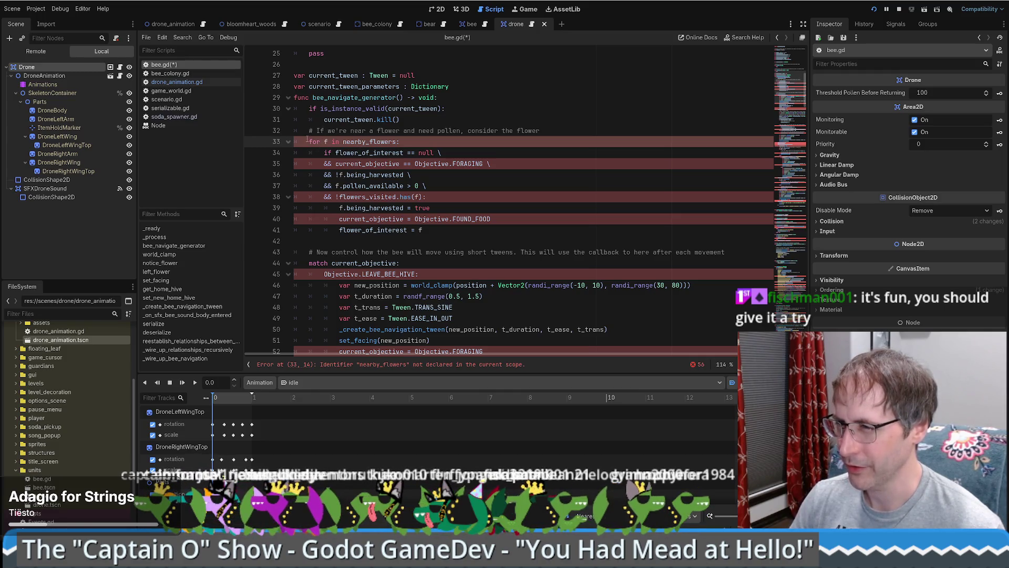
{"action": "double_click", "coordinate": [369, 142]}
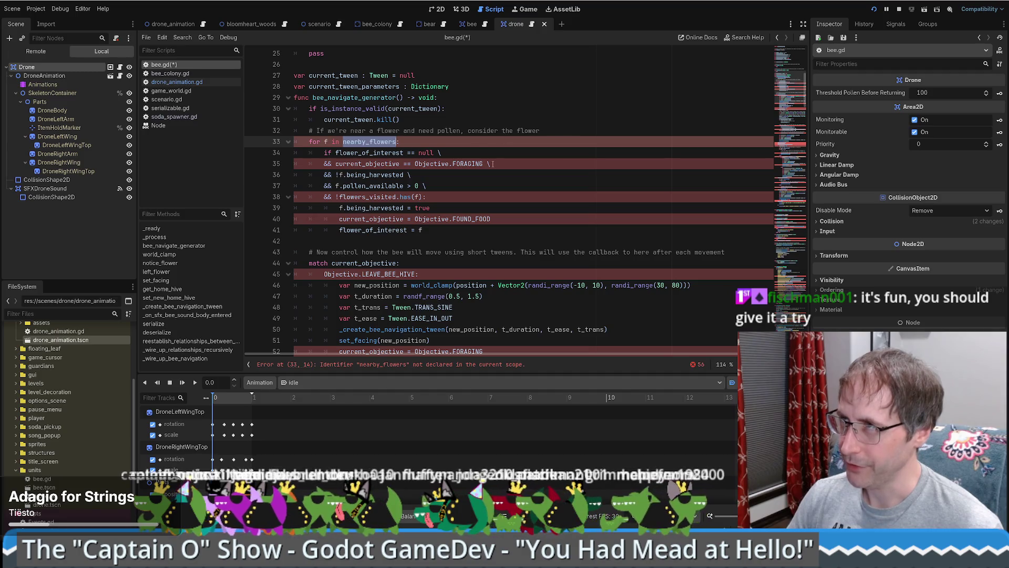
{"action": "left_click", "coordinate": [564, 132]}
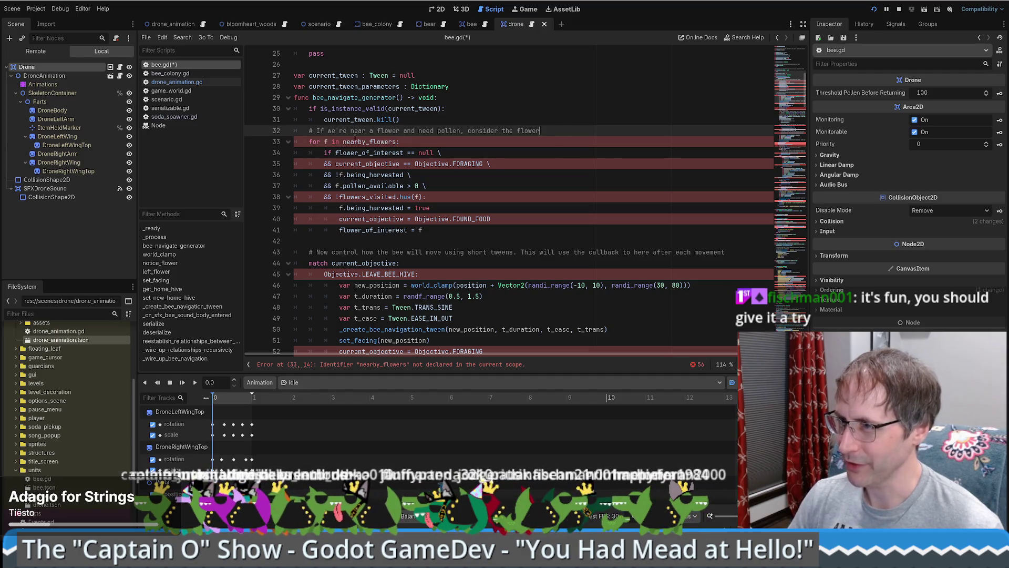
{"action": "scroll", "coordinate": [368, 135], "scroll_direction": "up", "scroll_amount": 1}
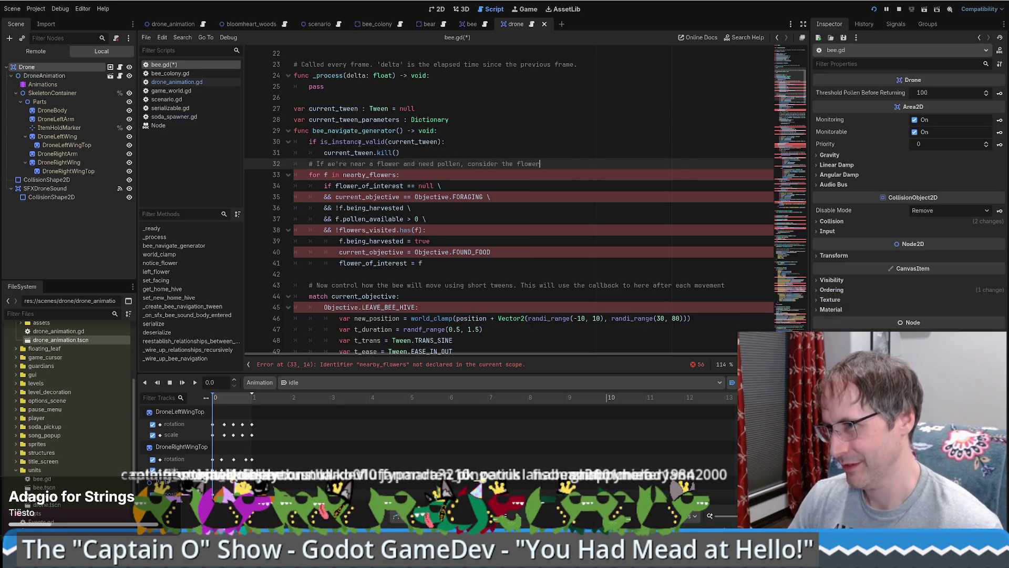
{"action": "double_click", "coordinate": [368, 132]}
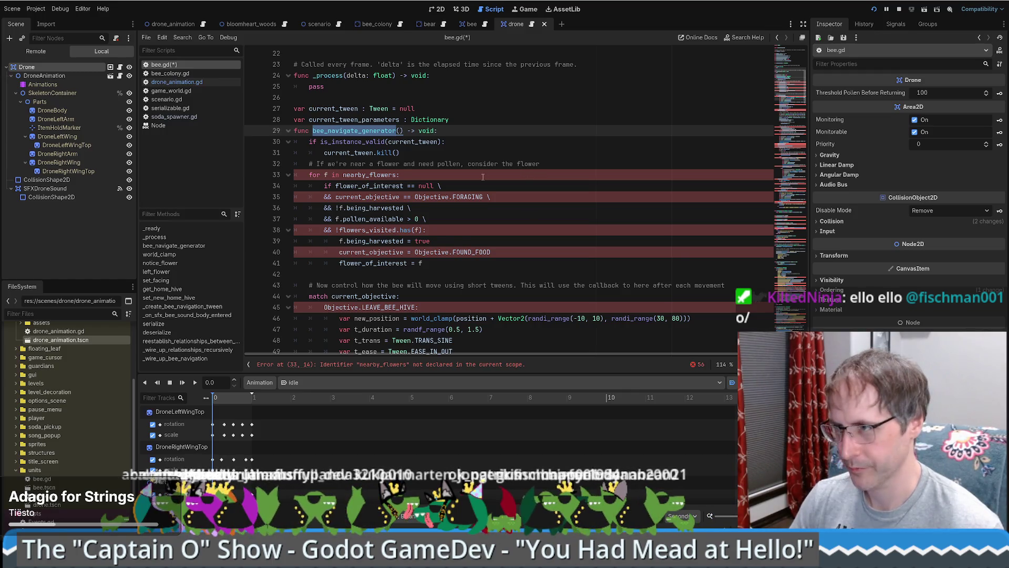
{"action": "left_click", "coordinate": [497, 152]}
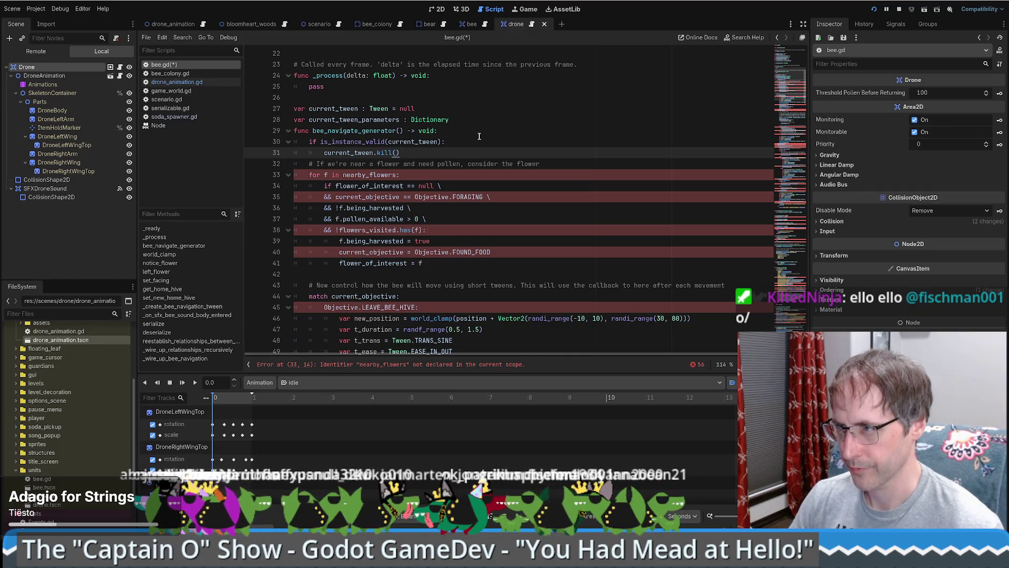
Replace 'bee' with 'drone' to rename the function drone_navigate_generator, and save bee.gd.
{"action": "scroll", "coordinate": [481, 138], "scroll_direction": "up", "scroll_amount": 1}
{"action": "left_click_drag", "start_coordinate": [314, 163], "coordinate": [324, 164]}
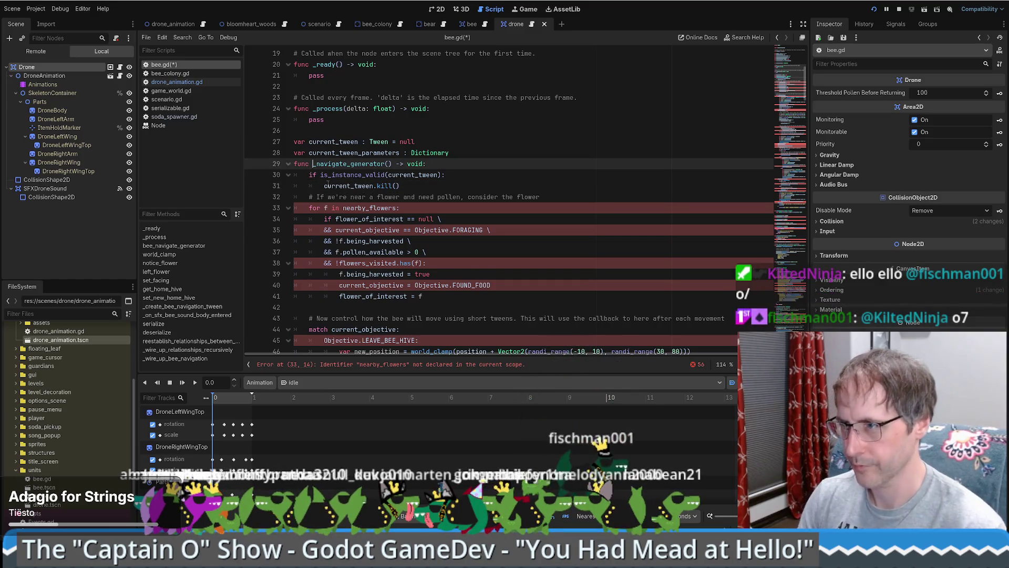
{"action": "type", "text": "drone"}
{"action": "key", "text": "ctrl+s"}
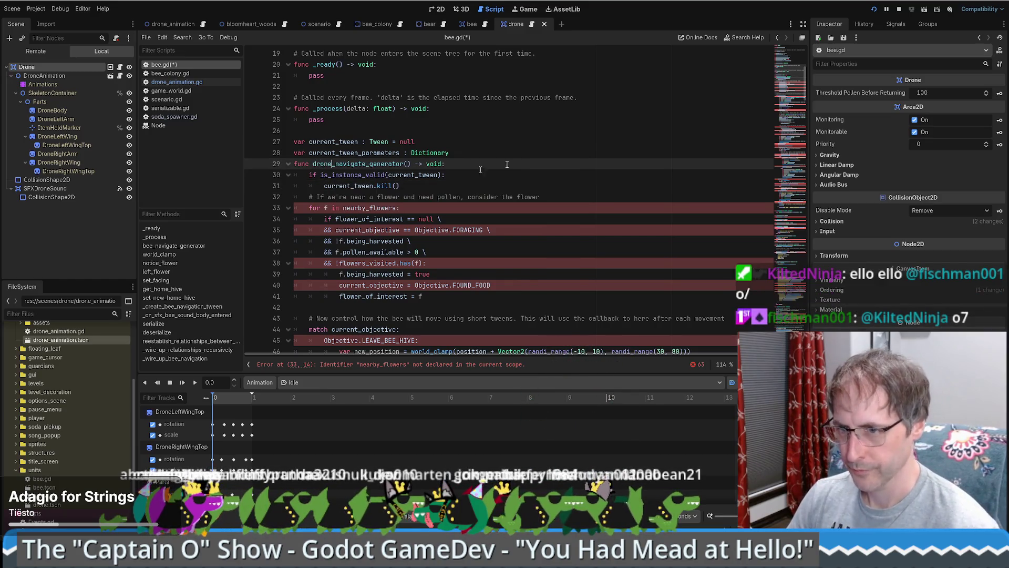
Recheck lines 27–33, selecting the still-undeclared nearby_flowers identifier.
{"action": "left_click", "coordinate": [603, 143]}
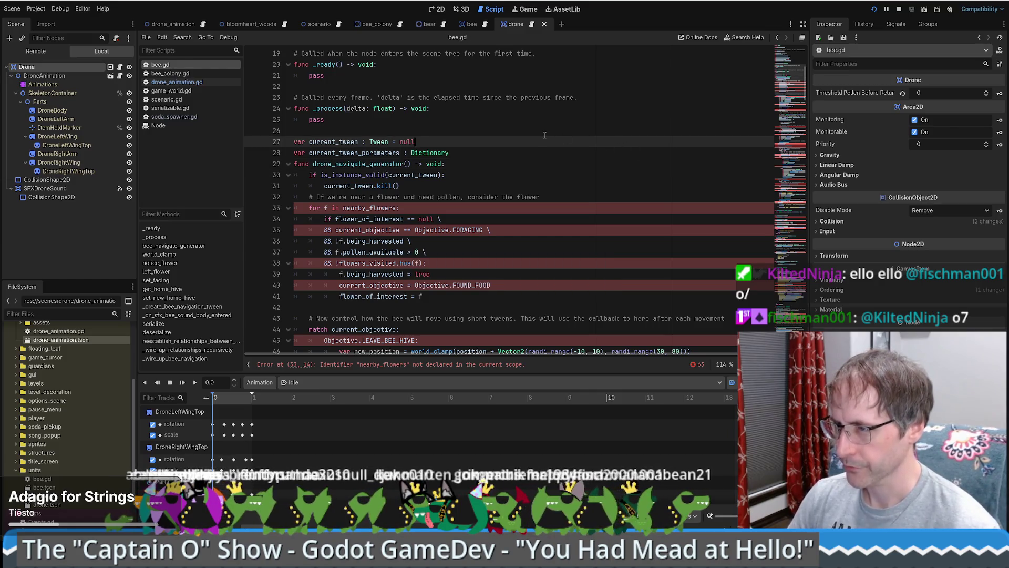
{"action": "left_click", "coordinate": [518, 153]}
{"action": "scroll", "coordinate": [484, 151], "scroll_direction": "down", "scroll_amount": 1}
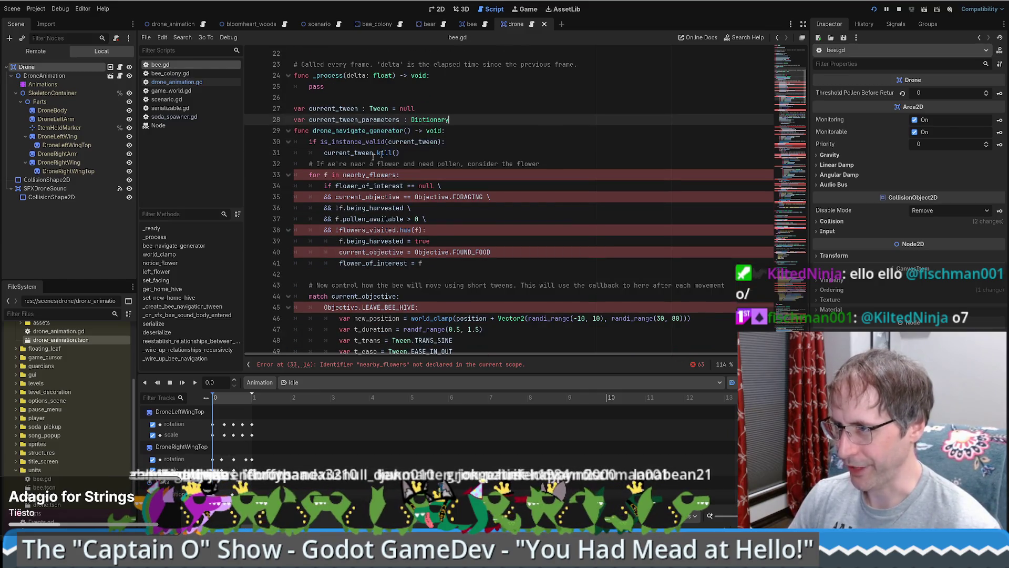
{"action": "left_click", "coordinate": [378, 174]}
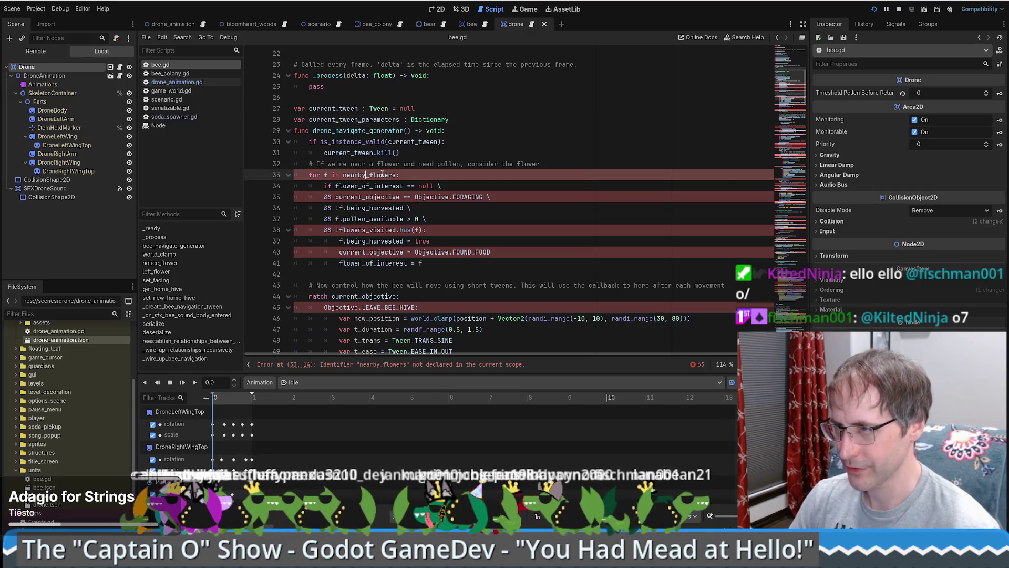
{"action": "double_click", "coordinate": [379, 175]}
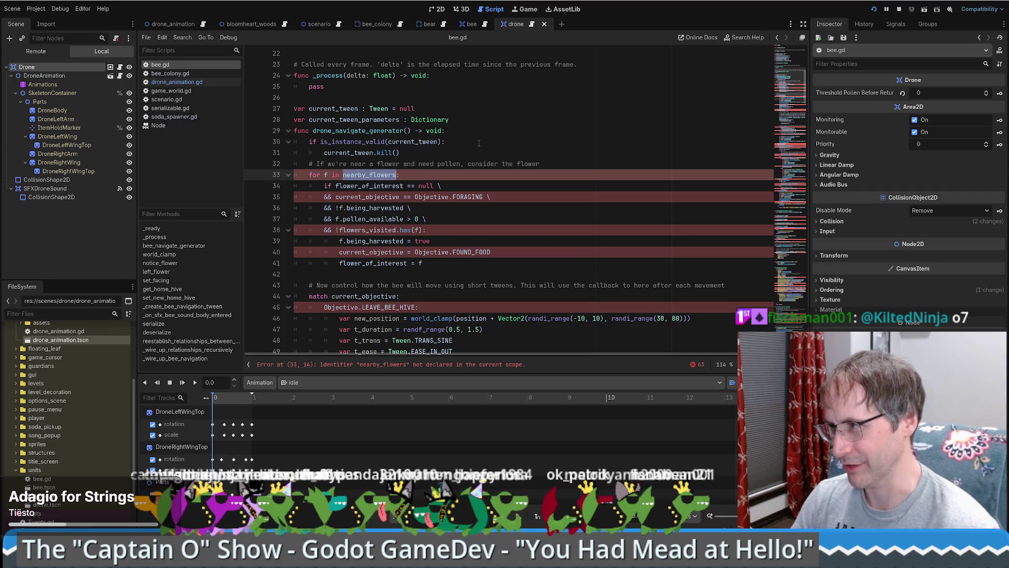
{"action": "scroll", "coordinate": [476, 153], "scroll_direction": "down", "scroll_amount": 6}
{"action": "scroll", "coordinate": [467, 169], "scroll_direction": "up", "scroll_amount": 7}
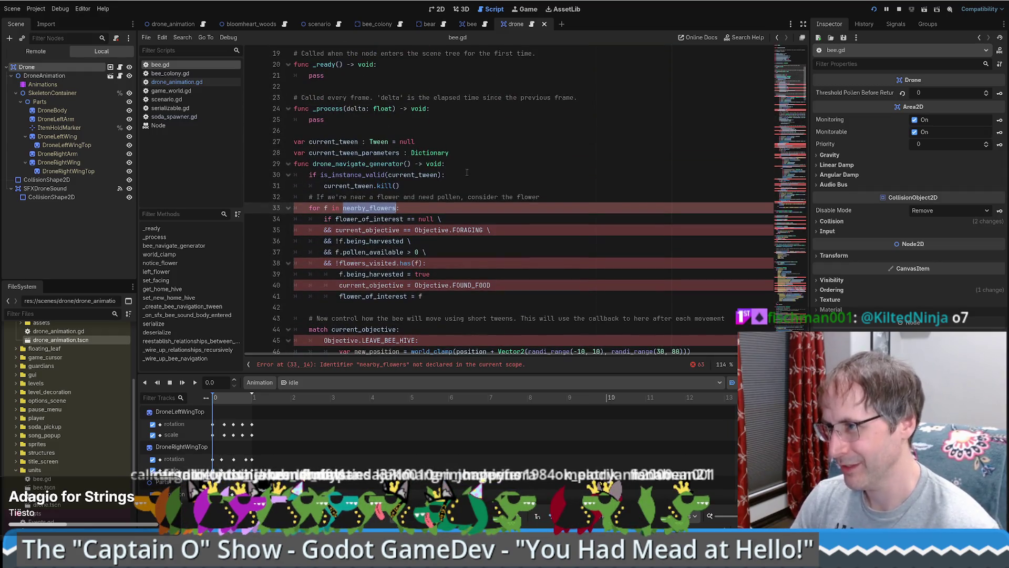
{"action": "left_click", "coordinate": [421, 187]}
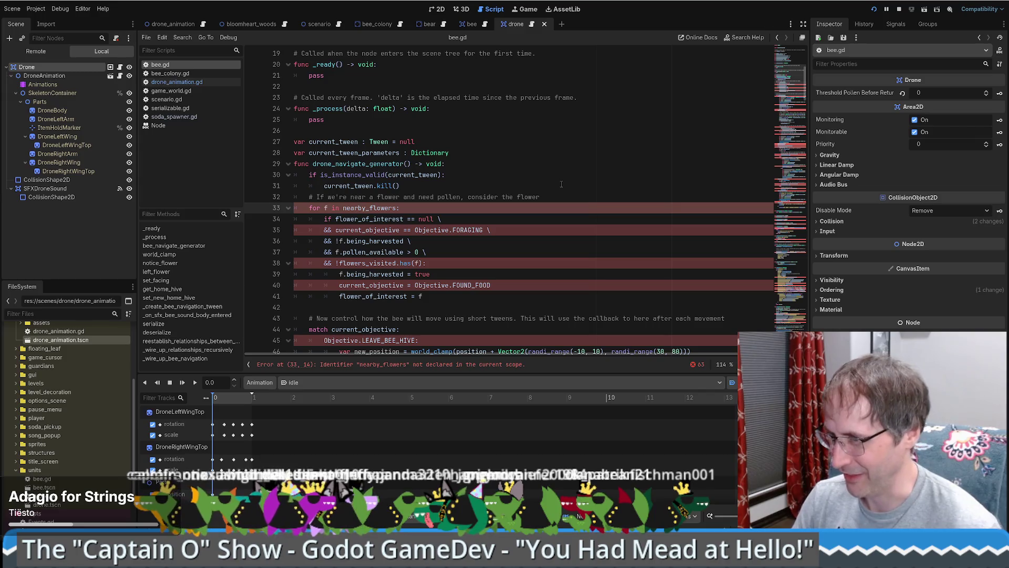
{"action": "left_click", "coordinate": [503, 175]}
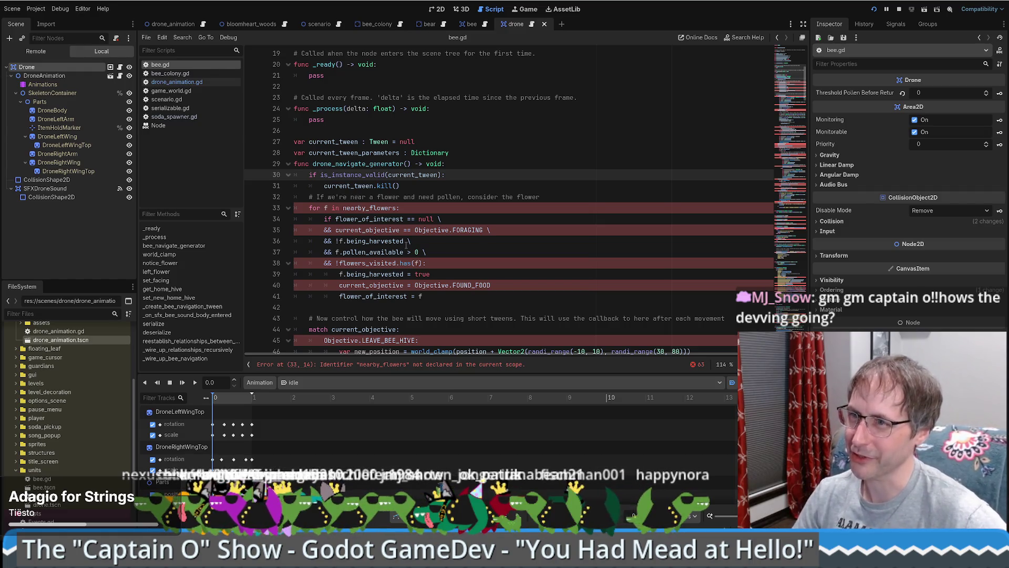
{"action": "left_click", "coordinate": [440, 8]}
Select the drone's Animations player and play the pickup animation.
{"action": "left_click", "coordinate": [53, 84]}
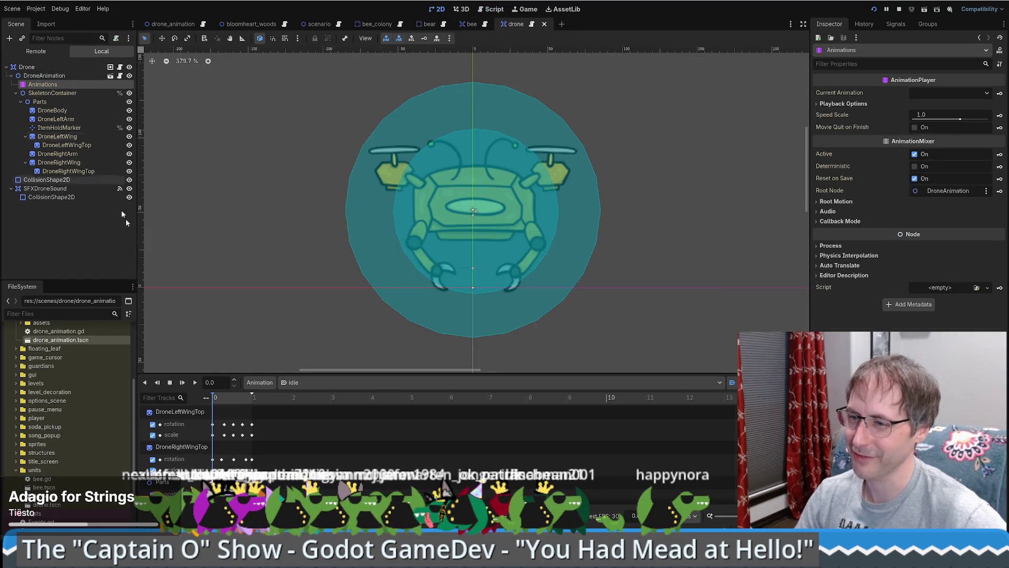
{"action": "key", "text": "shift+d"}
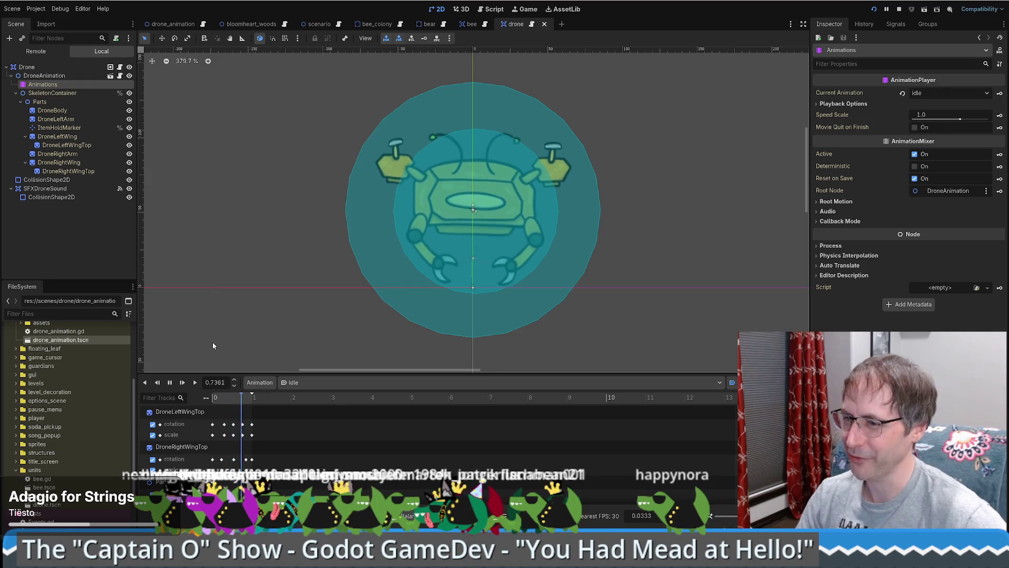
{"action": "left_click", "coordinate": [317, 382]}
{"action": "left_click", "coordinate": [320, 440]}
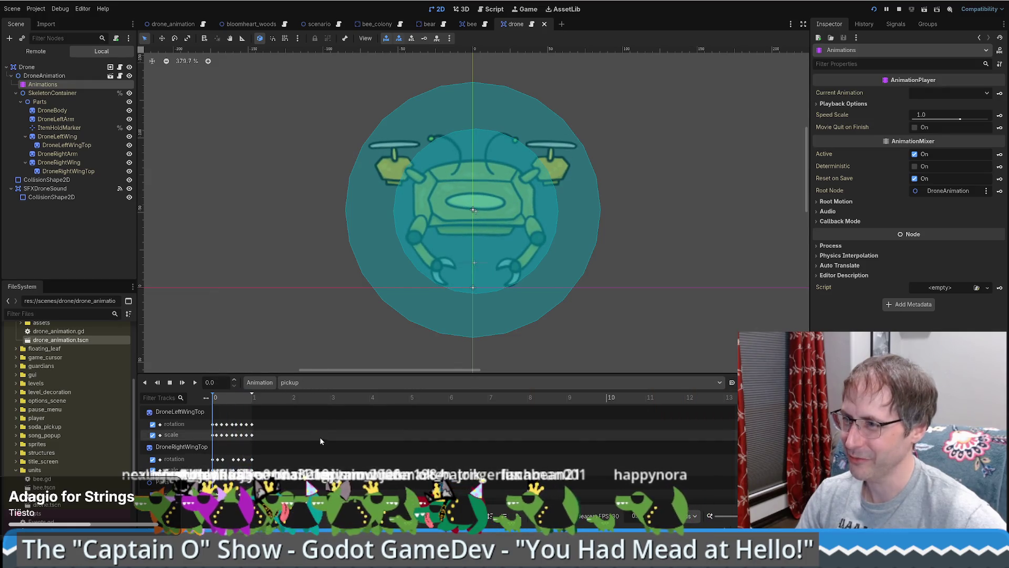
{"action": "left_click", "coordinate": [195, 382]}
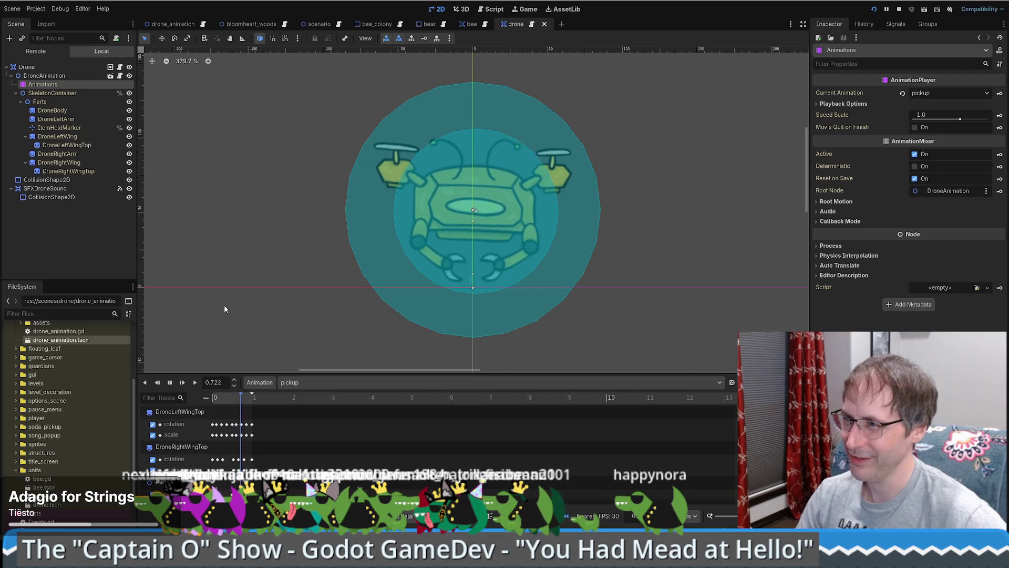
Switch back to the idle animation, play it, and open bee.gd in the Script tab.
{"action": "left_click", "coordinate": [296, 382]}
{"action": "left_click", "coordinate": [307, 411]}
{"action": "left_click", "coordinate": [191, 386]}
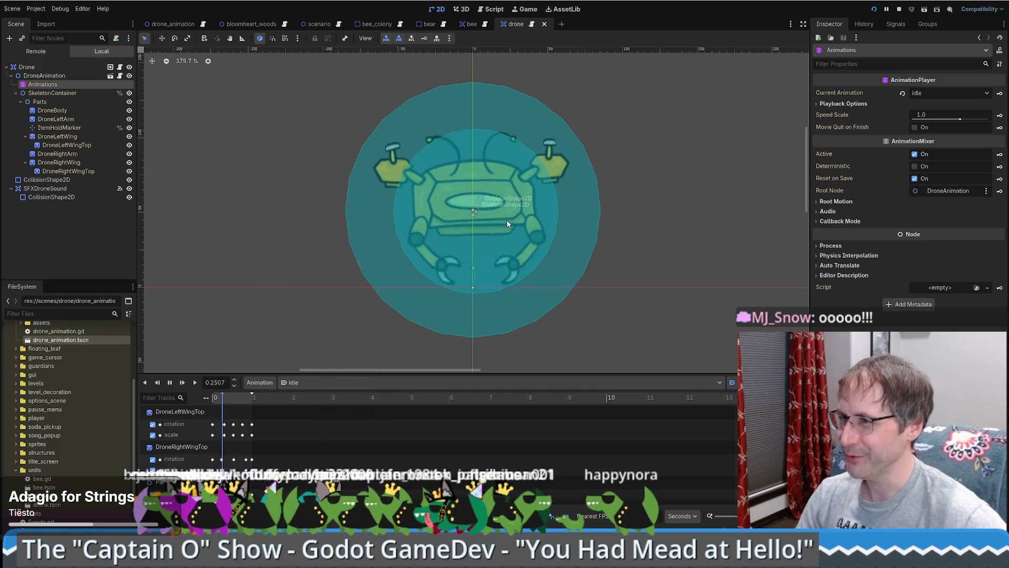
{"action": "scroll", "coordinate": [492, 210], "scroll_direction": "up", "scroll_amount": 3}
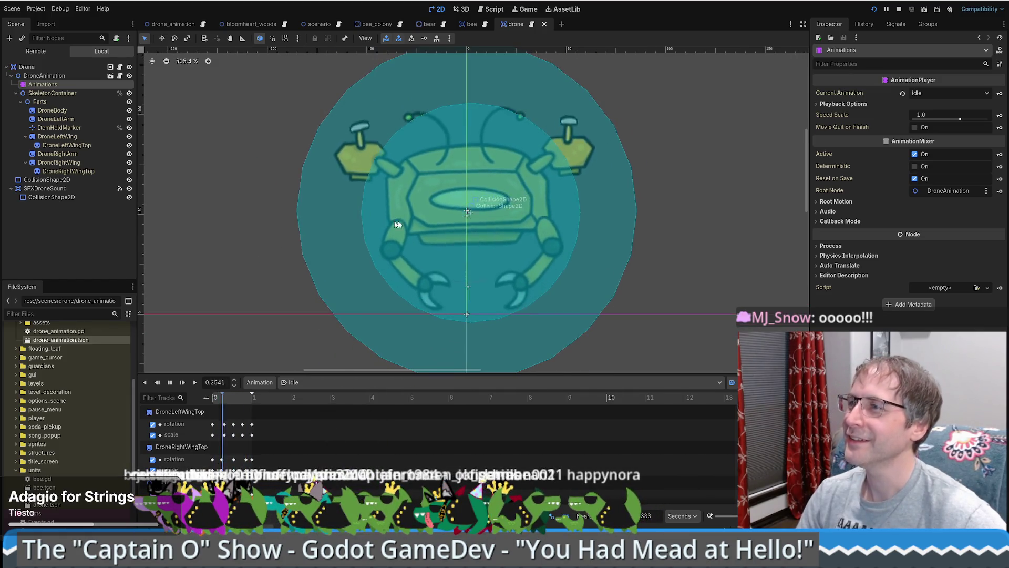
{"action": "left_click", "coordinate": [495, 10]}
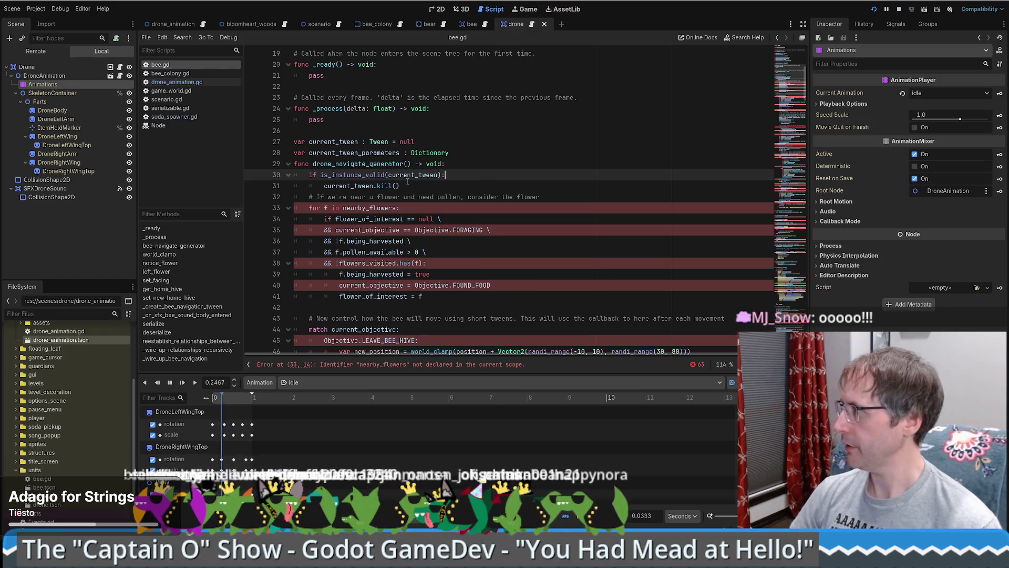
{"action": "left_click", "coordinate": [84, 9]}
{"action": "left_click", "coordinate": [84, 9]}
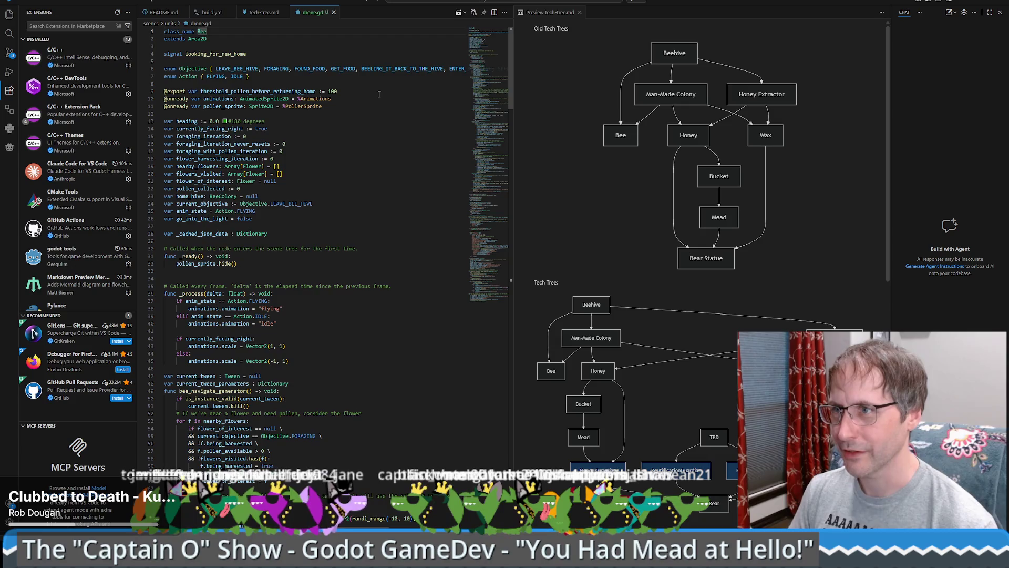
Restore VS Code to a smaller window, then make it fill the screen again.
{"action": "key", "text": "super+Down"}
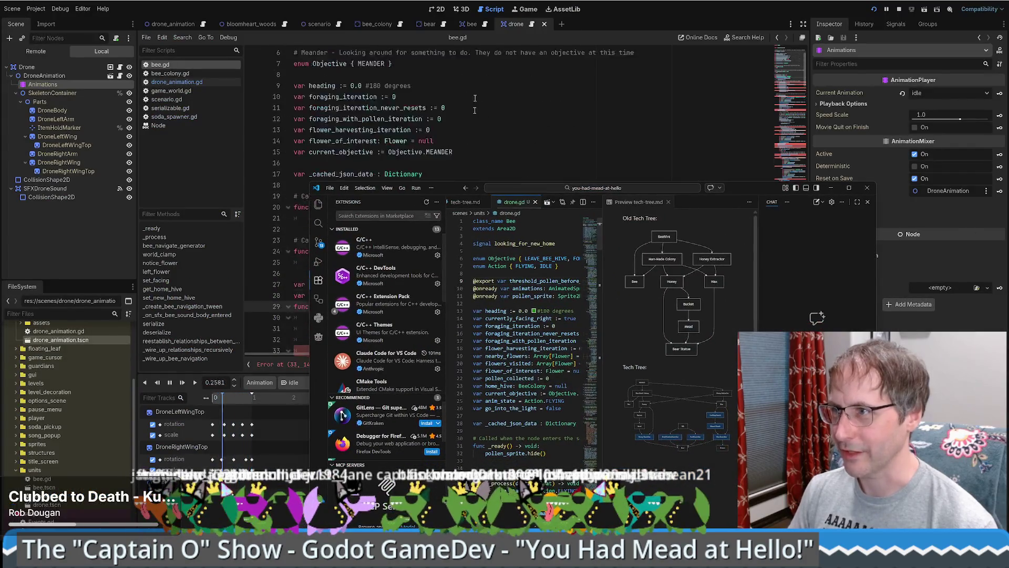
{"action": "double_click", "coordinate": [752, 187]}
{"action": "left_click", "coordinate": [391, 168]}
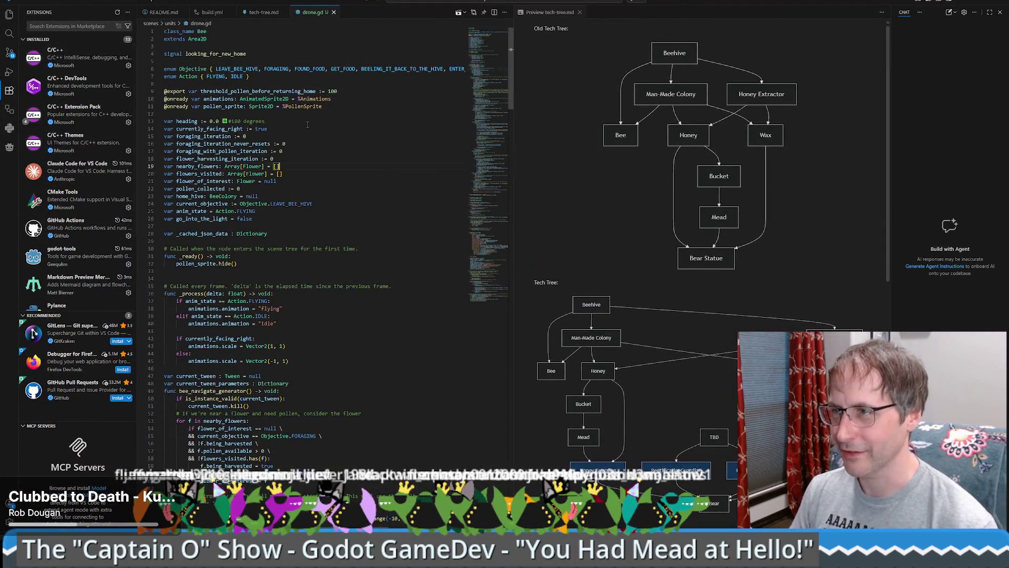
Reveal drone.gd in the Explorer under scenes/units, glance at bee.tscn, and return to drone.gd.
{"action": "right_click", "coordinate": [307, 15]}
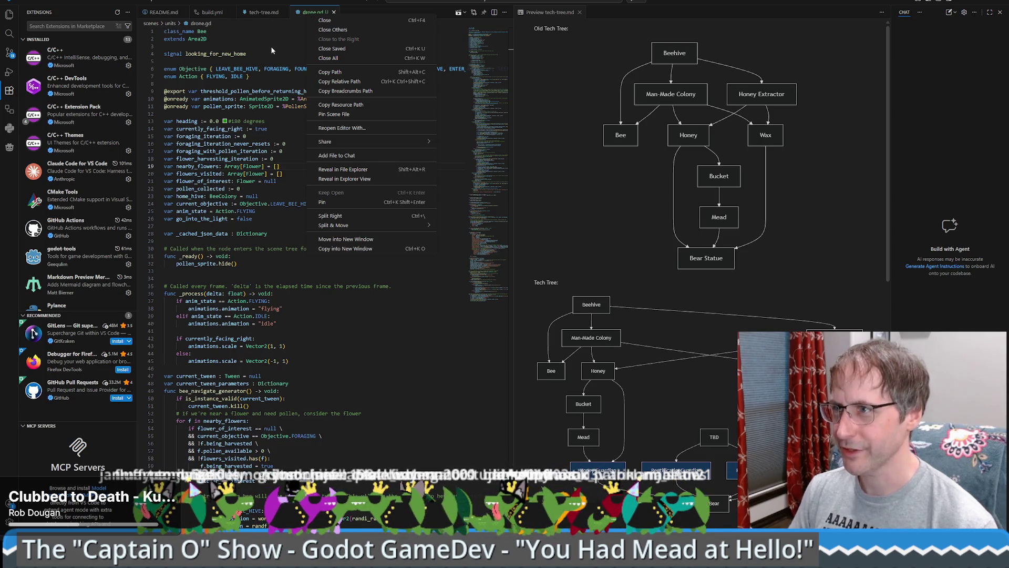
{"action": "key", "text": "Escape"}
{"action": "left_click", "coordinate": [9, 14]}
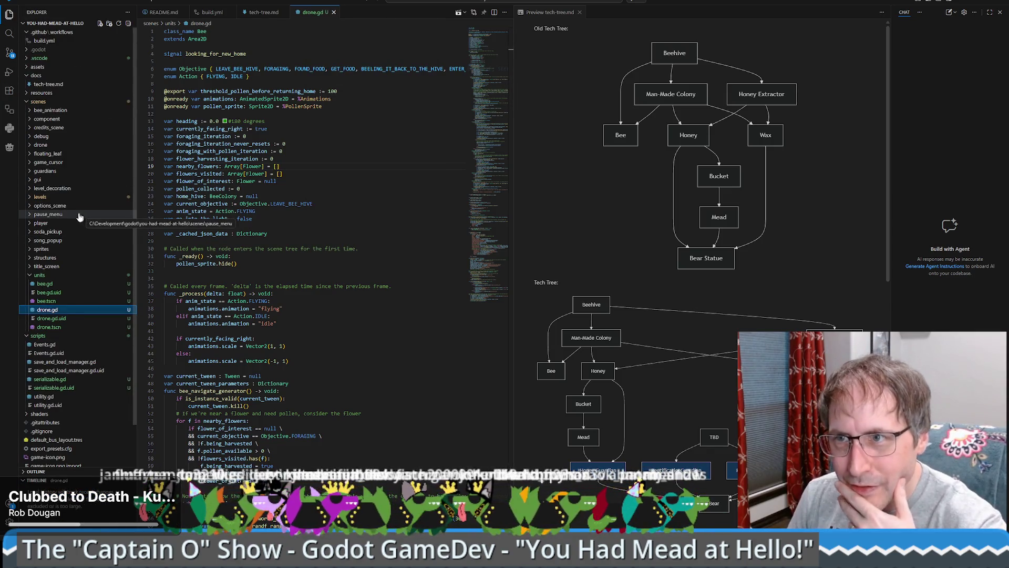
{"action": "left_click", "coordinate": [46, 301]}
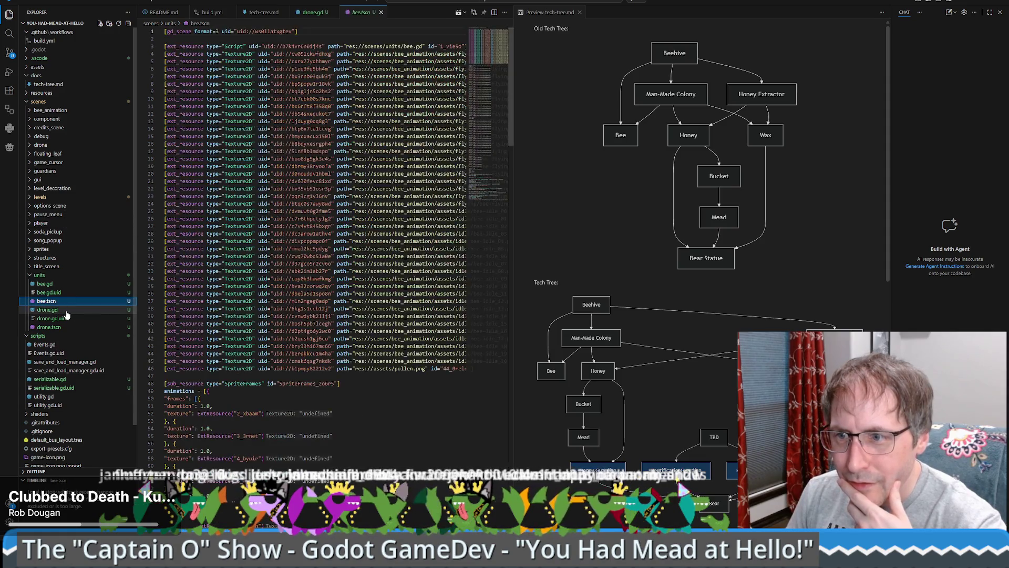
{"action": "left_click", "coordinate": [66, 311]}
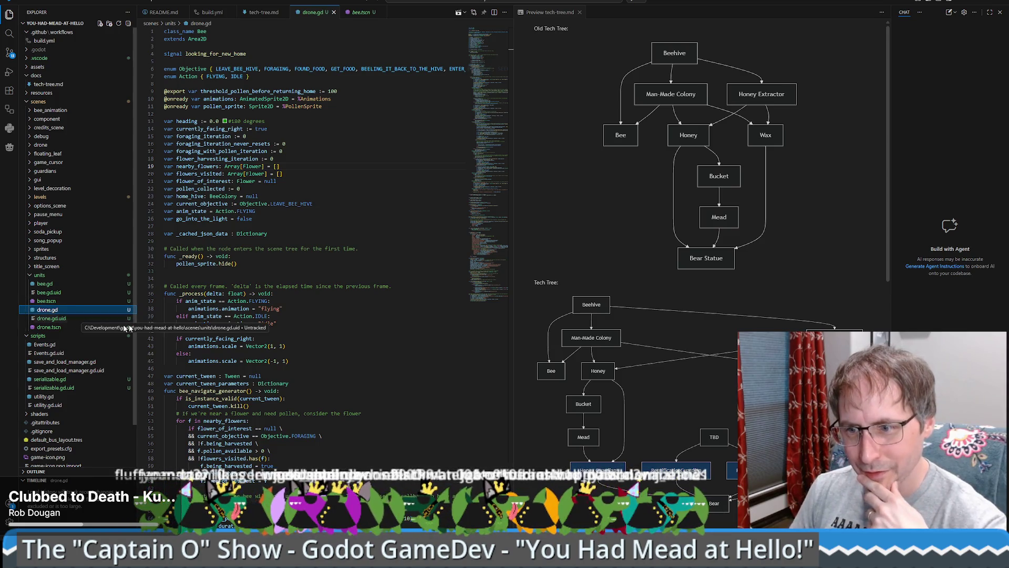
{"action": "double_click", "coordinate": [294, 285]}
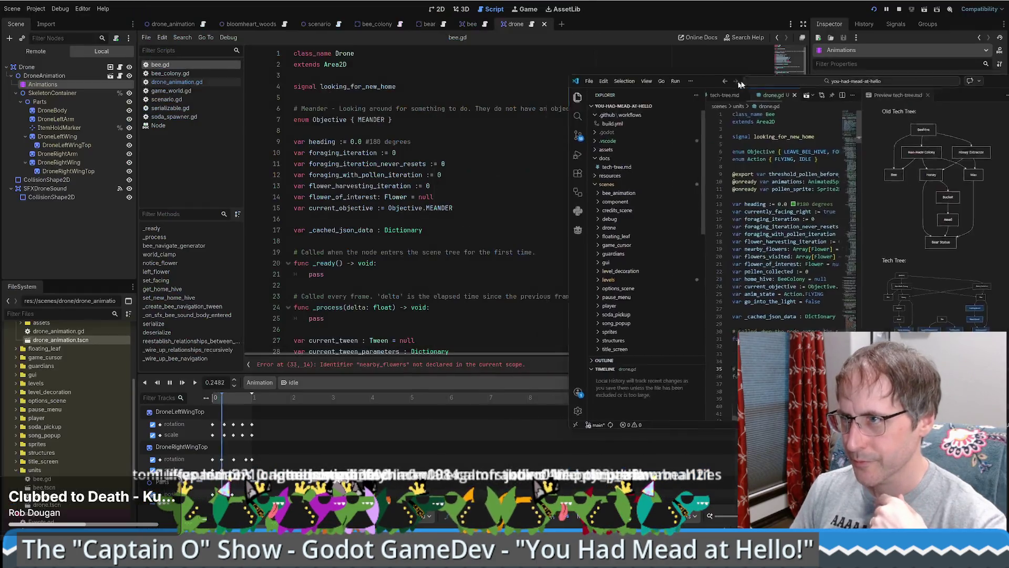
Return to Godot and bring up the other project's Croco crocodile scene in 2D.
{"action": "key", "text": "alt+Tab"}
{"action": "left_click", "coordinate": [184, 83]}
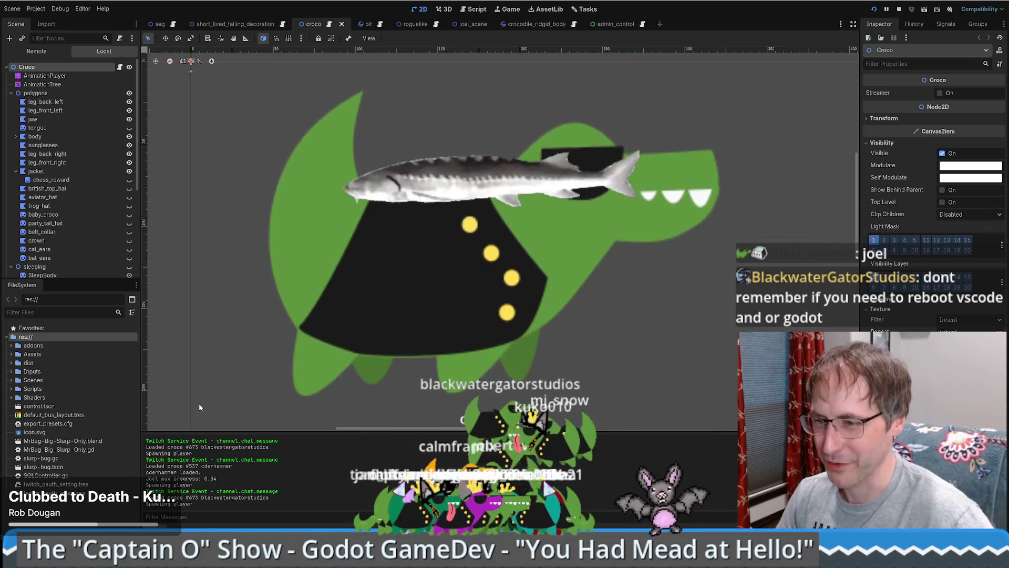
Search seg.gd for 'joel' and inspect the chat check on line 1246.
{"action": "left_click", "coordinate": [173, 26]}
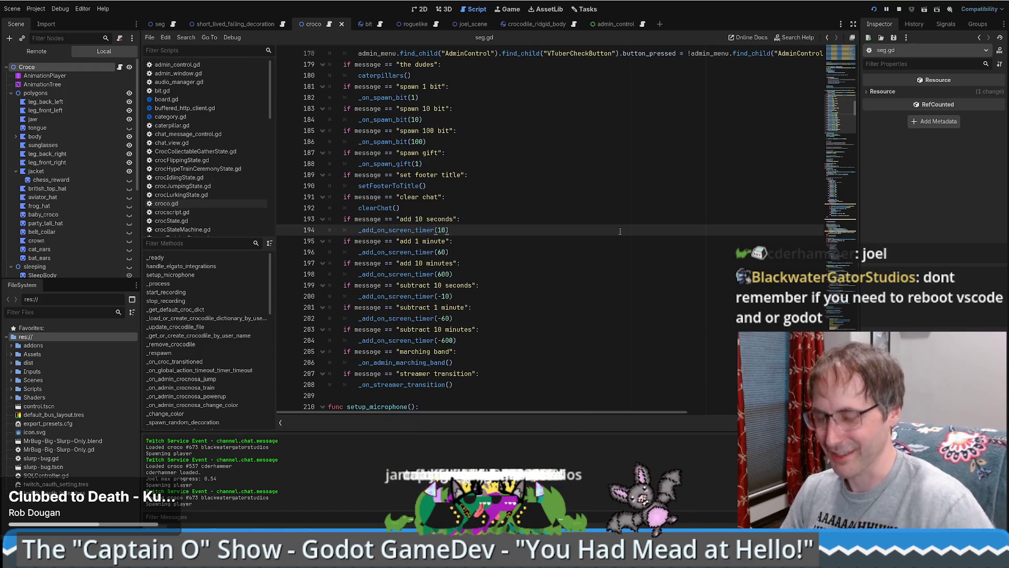
{"action": "key", "text": "ctrl+f"}
{"action": "type", "text": "joel"}
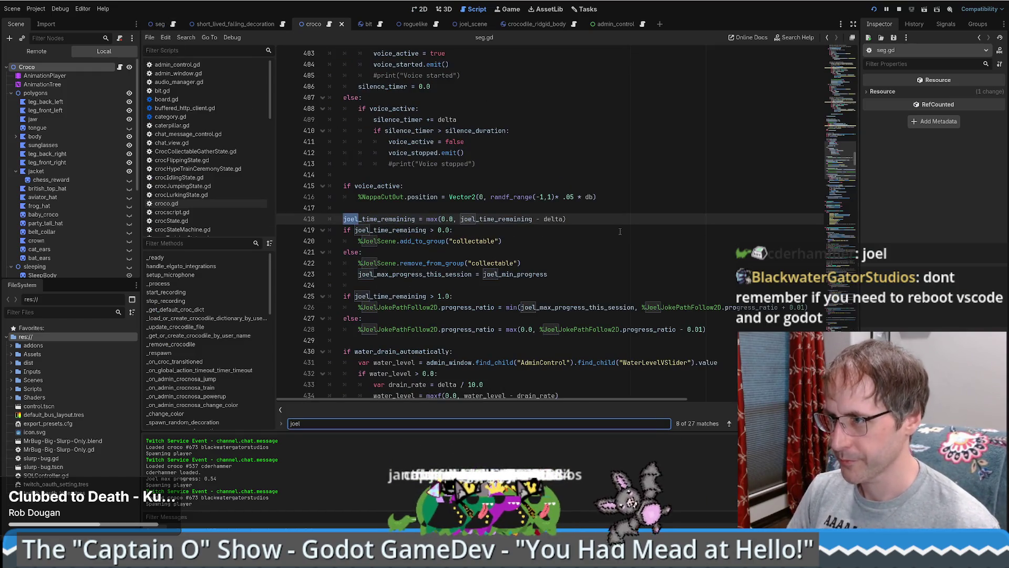
{"action": "key", "text": "Return"}
{"action": "key", "text": "Return"}
{"action": "key", "text": "Return"}
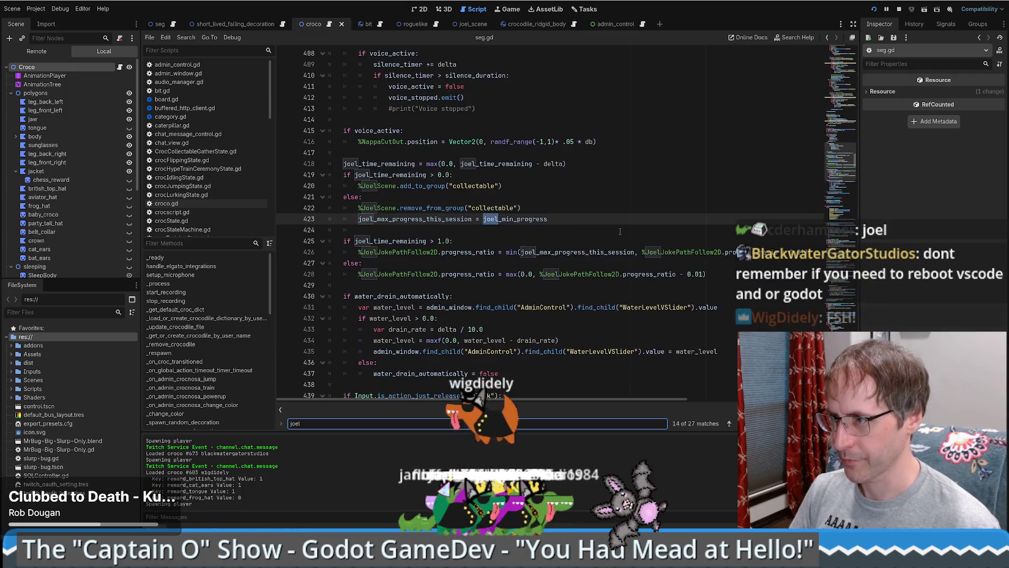
{"action": "key", "text": "Return"}
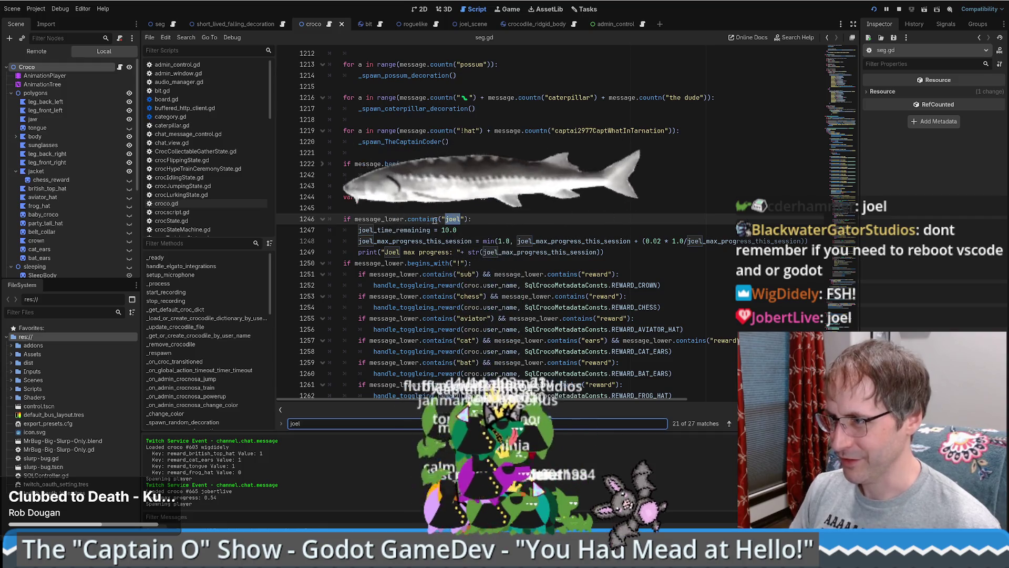
{"action": "left_click", "coordinate": [434, 220]}
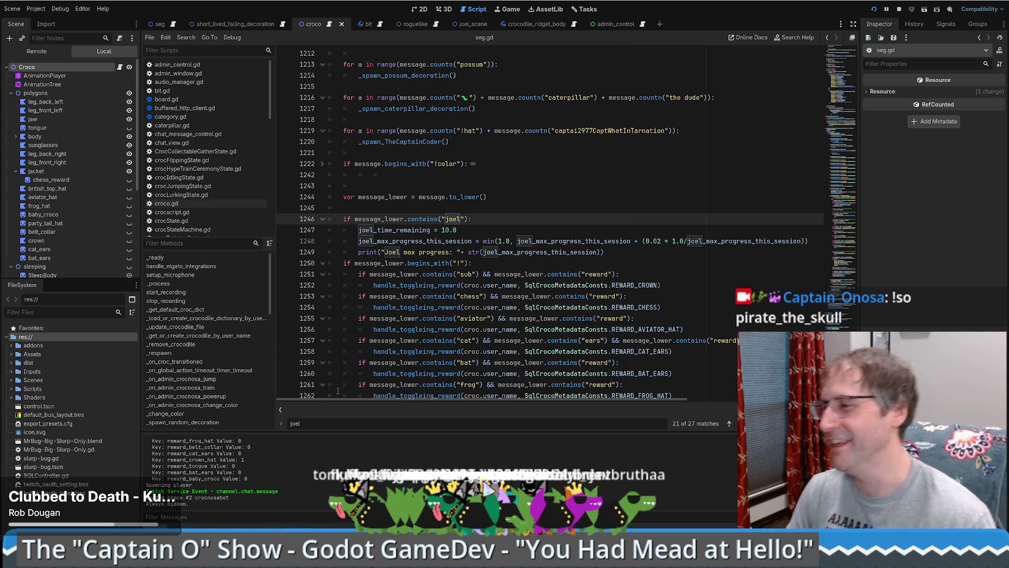
{"action": "scroll", "coordinate": [661, 247], "scroll_direction": "up", "scroll_amount": 12}
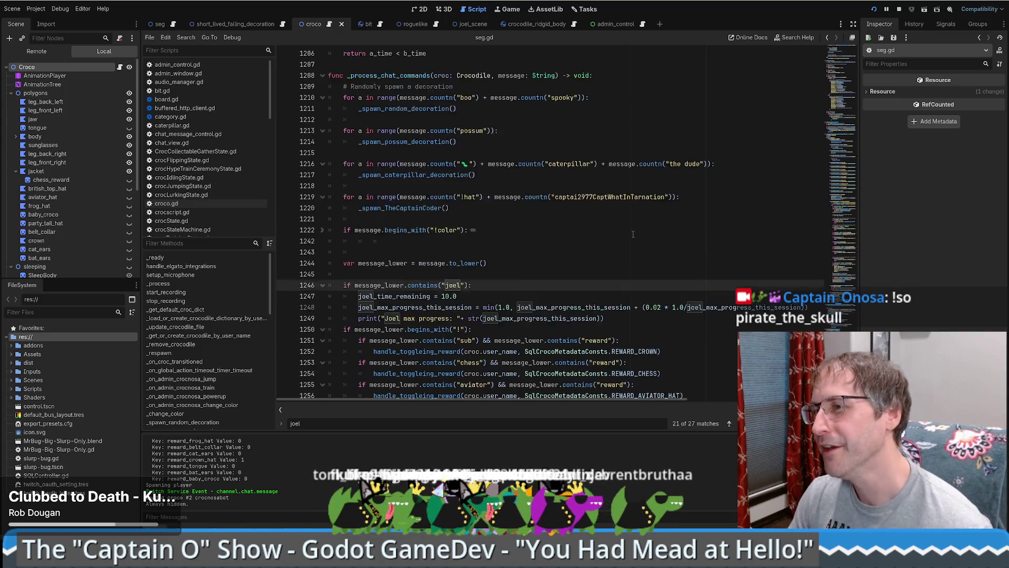
{"action": "scroll", "coordinate": [587, 237], "scroll_direction": "down", "scroll_amount": 8}
{"action": "scroll", "coordinate": [587, 236], "scroll_direction": "down", "scroll_amount": 15}
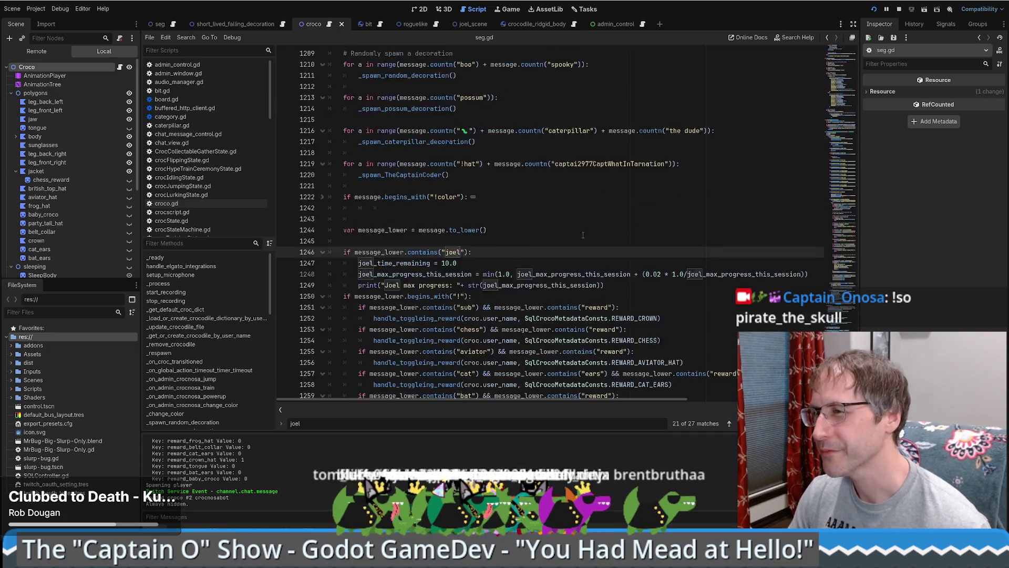
{"action": "scroll", "coordinate": [575, 249], "scroll_direction": "up", "scroll_amount": 12}
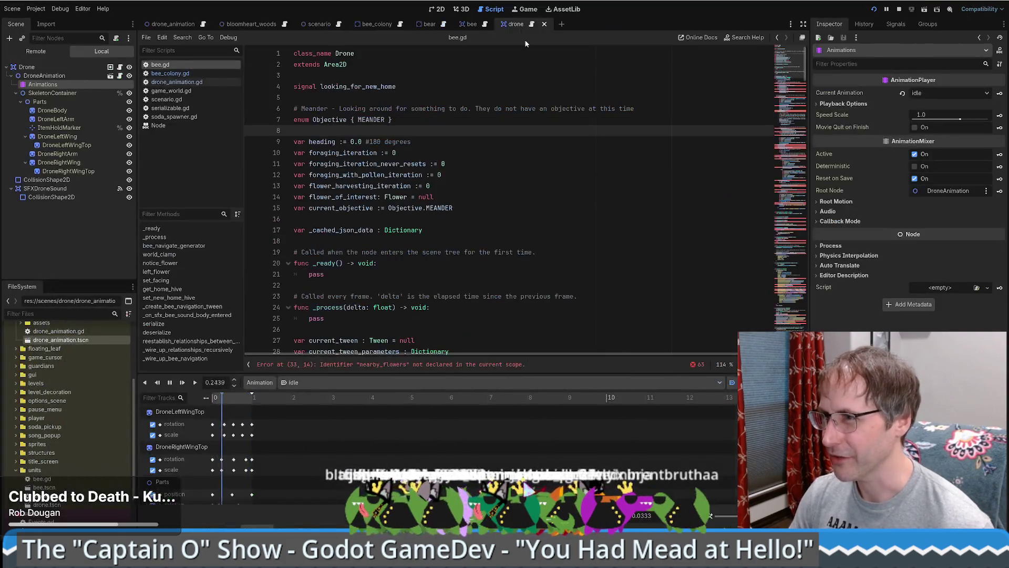
Select the Drone root node and open its current script from the script icon.
{"action": "left_click", "coordinate": [452, 210]}
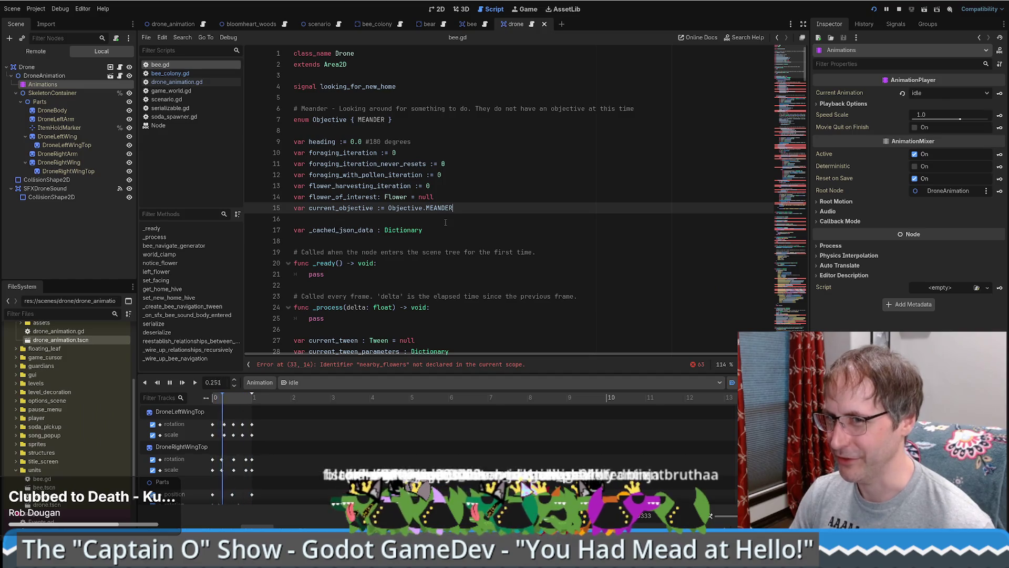
{"action": "scroll", "coordinate": [490, 235], "scroll_direction": "down", "scroll_amount": 2}
{"action": "scroll", "coordinate": [481, 238], "scroll_direction": "up", "scroll_amount": 2}
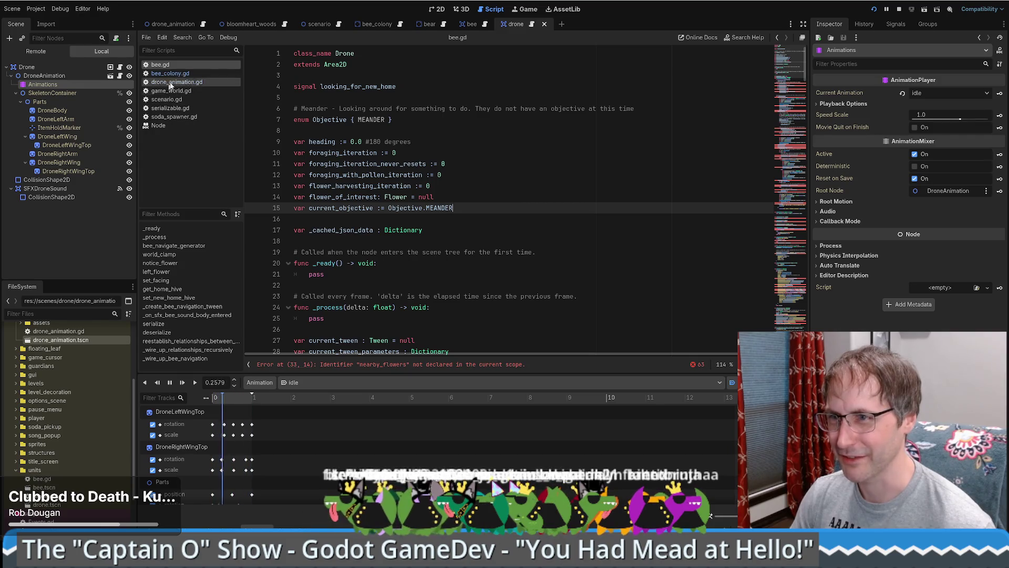
{"action": "left_click", "coordinate": [53, 67]}
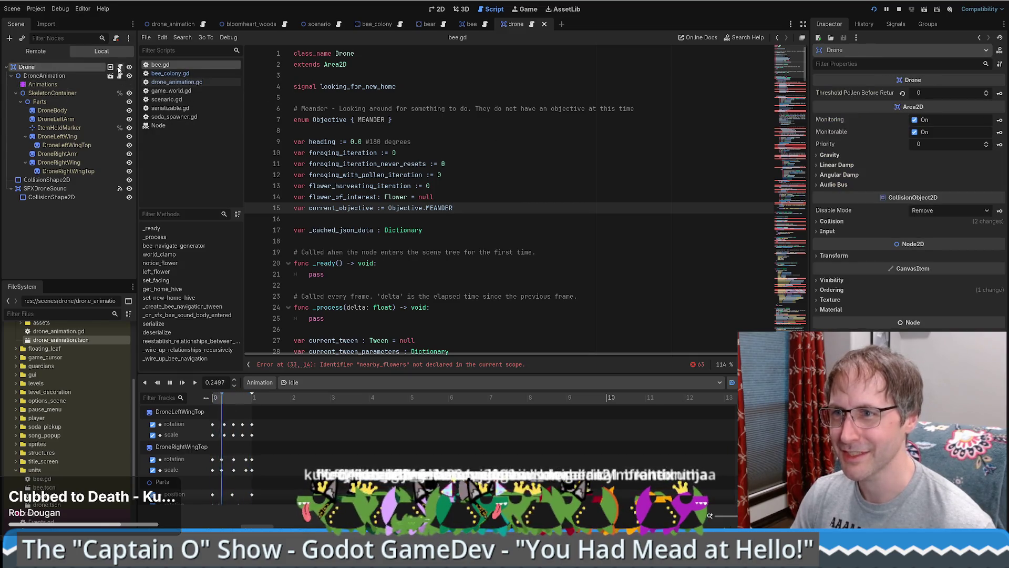
{"action": "left_click", "coordinate": [120, 67]}
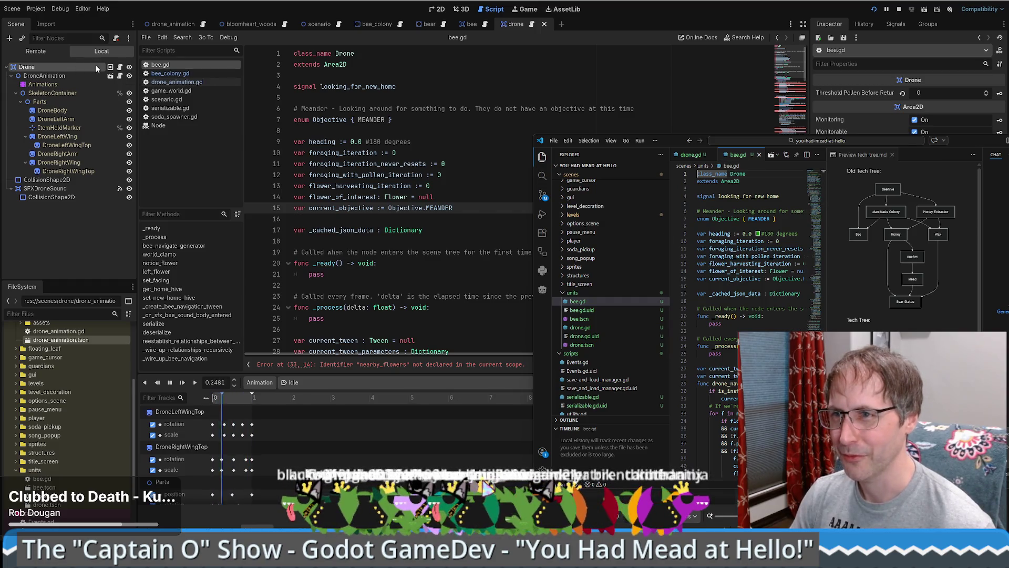
{"action": "left_click", "coordinate": [97, 67]}
{"action": "key", "text": "Escape"}
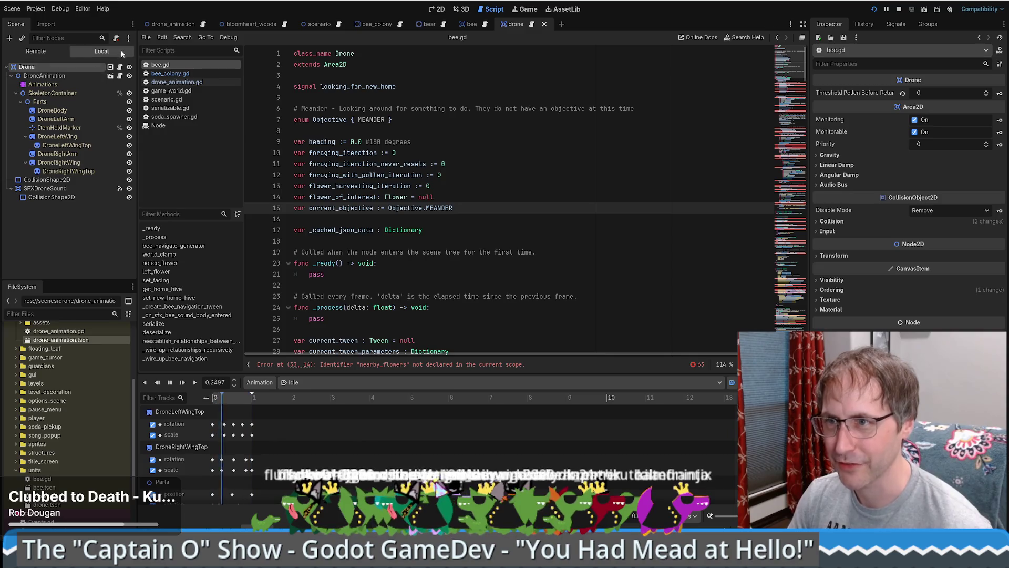
Clear Drone's script, drag drone.gd from FileSystem onto Drone, and open it in VS Code.
{"action": "left_click", "coordinate": [120, 67]}
{"action": "left_click", "coordinate": [116, 38]}
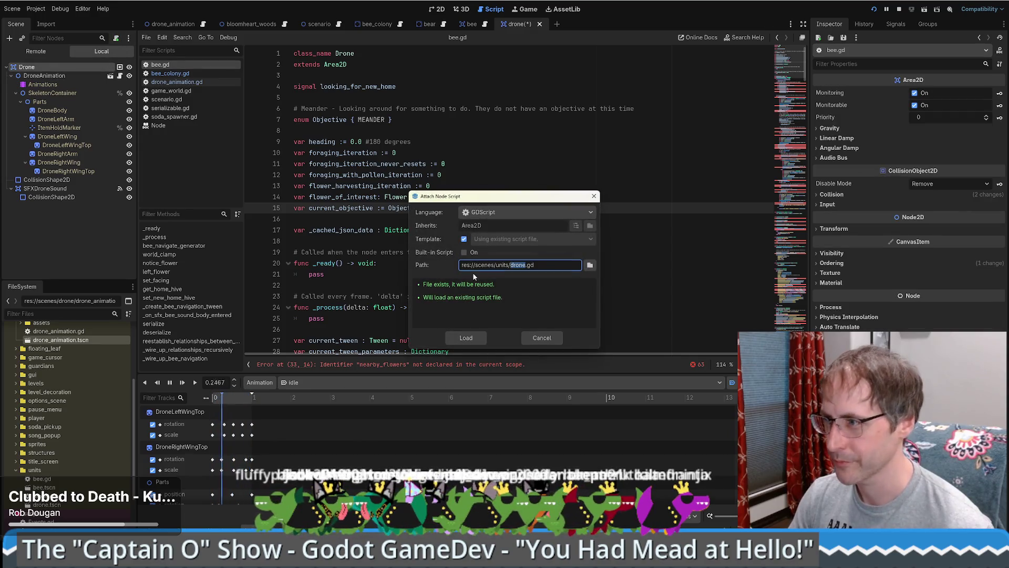
{"action": "left_click", "coordinate": [551, 340]}
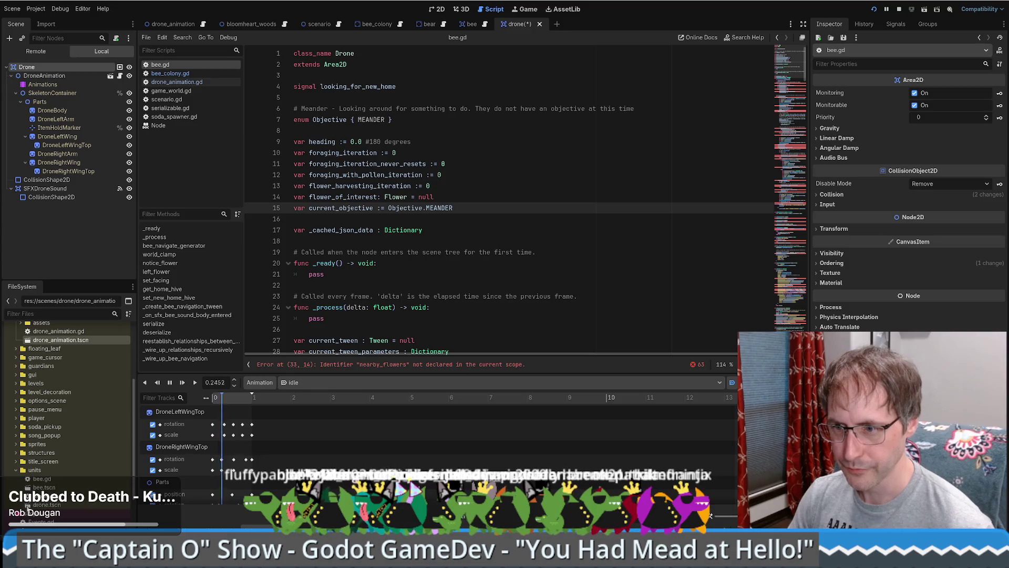
{"action": "left_click_drag", "start_coordinate": [42, 496], "coordinate": [63, 68]}
{"action": "left_click", "coordinate": [121, 68]}
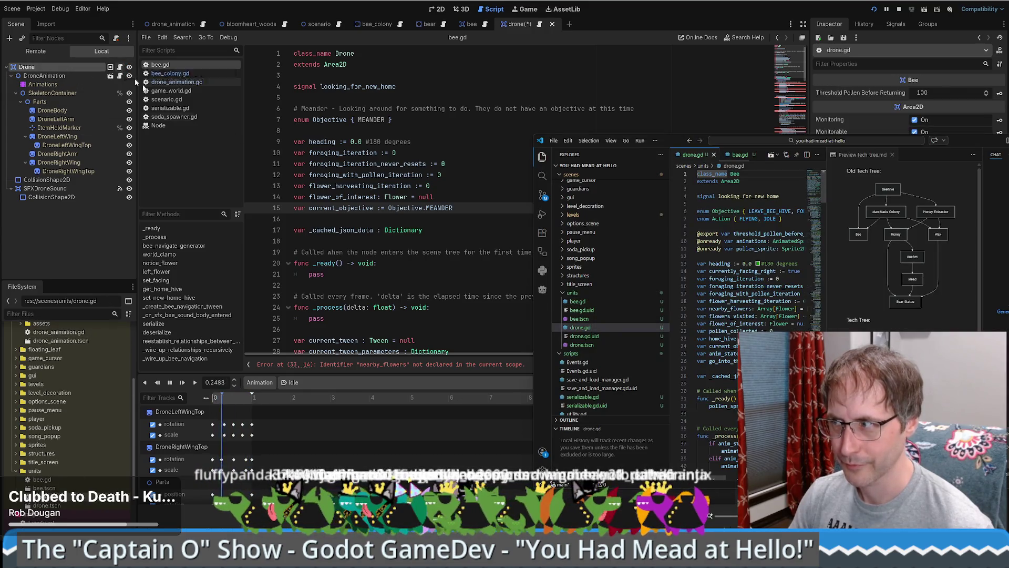
{"action": "mouse_move", "coordinate": [963, 140]}
{"action": "left_mouse_down"}
{"action": "mouse_move", "coordinate": [651, 108]}
{"action": "mouse_move", "coordinate": [703, 157]}
{"action": "left_mouse_up"}
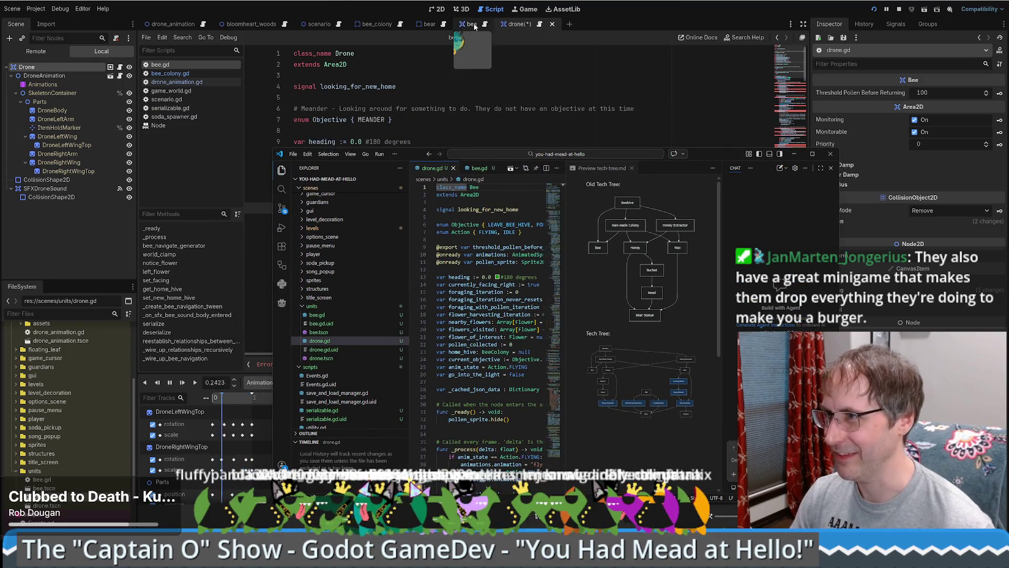
Open bee.gd in VS Code and maximize the editor window.
{"action": "left_click", "coordinate": [485, 24]}
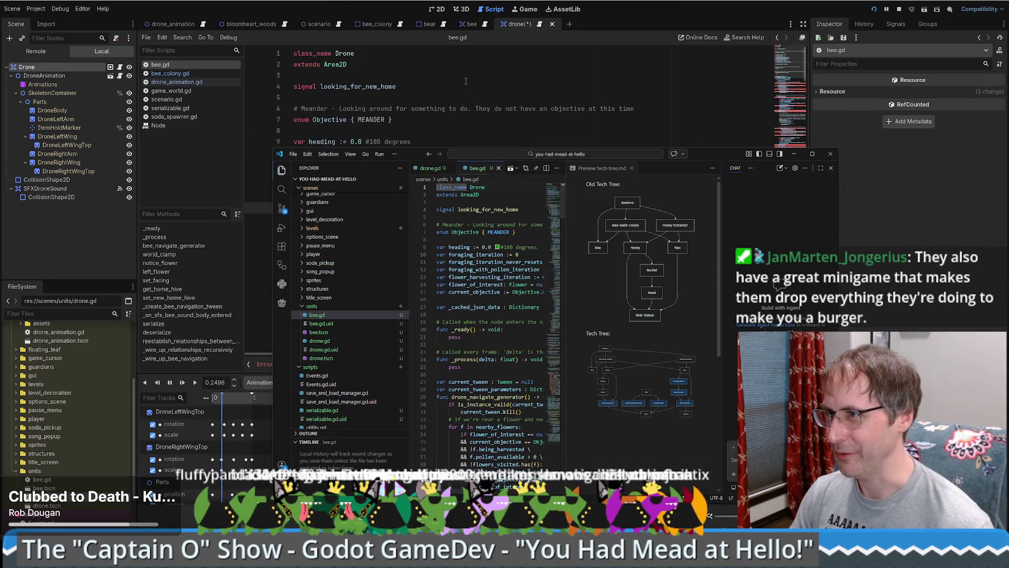
{"action": "left_click", "coordinate": [466, 82]}
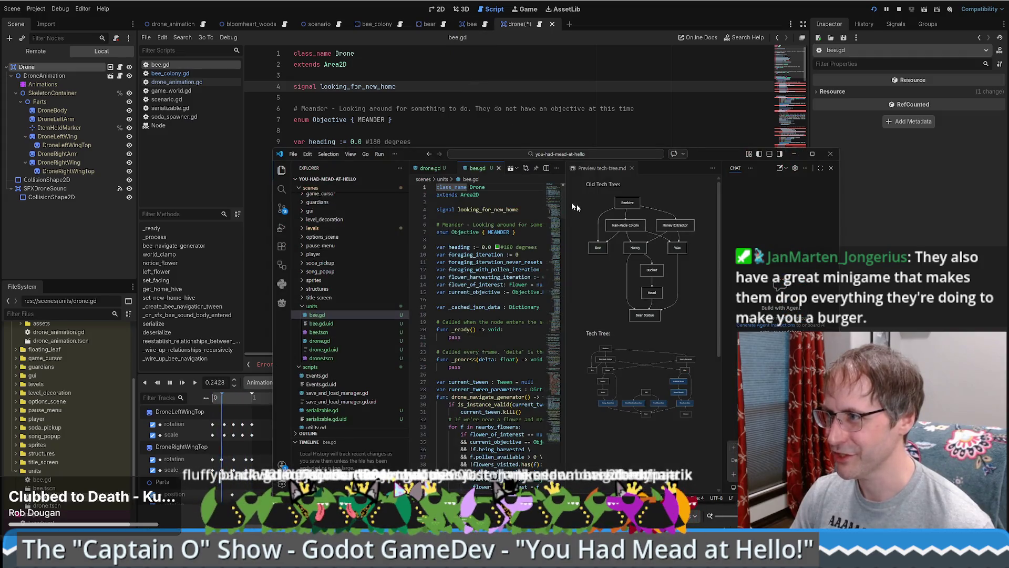
{"action": "mouse_move", "coordinate": [715, 155]}
{"action": "left_mouse_down"}
{"action": "mouse_move", "coordinate": [684, 58]}
{"action": "mouse_move", "coordinate": [665, 50]}
{"action": "mouse_move", "coordinate": [675, 67]}
{"action": "left_mouse_up"}
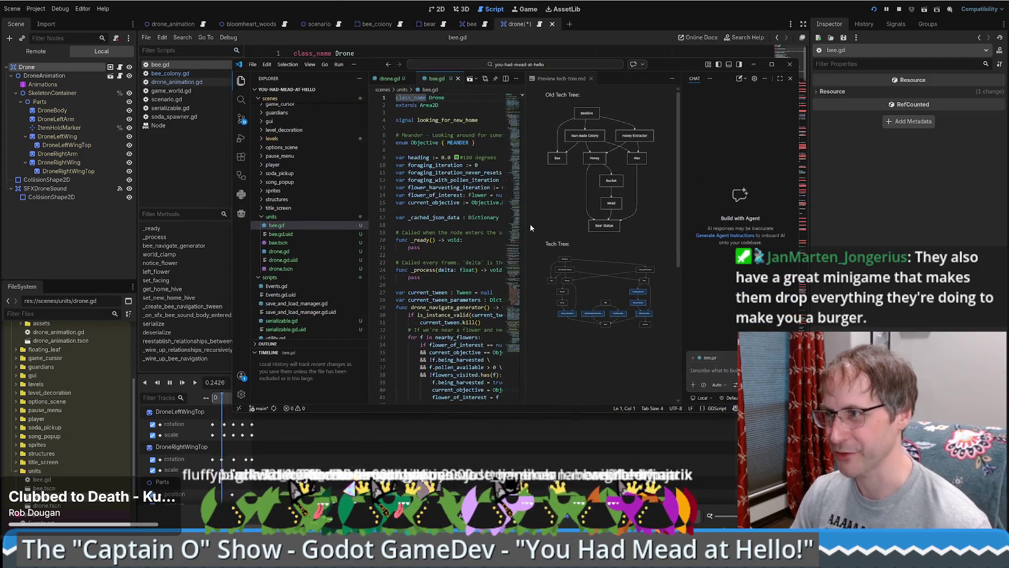
{"action": "left_click", "coordinate": [771, 64]}
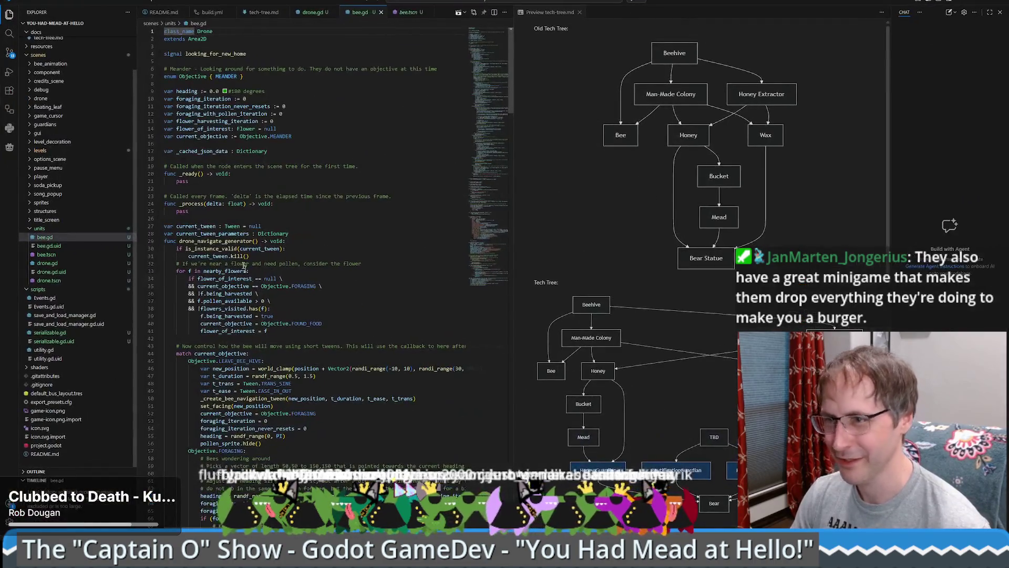
Copy the Drone code from bee.gd and the Bee code from drone.gd.
{"action": "key", "text": "ctrl+a"}
{"action": "left_click", "coordinate": [336, 160]}
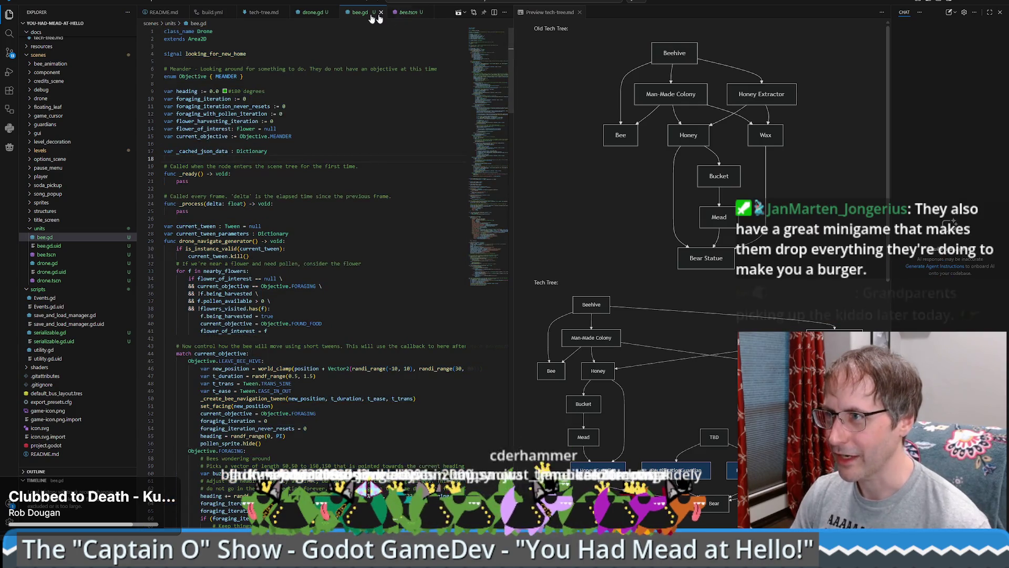
{"action": "left_click", "coordinate": [312, 12]}
{"action": "key", "text": "ctrl+a"}
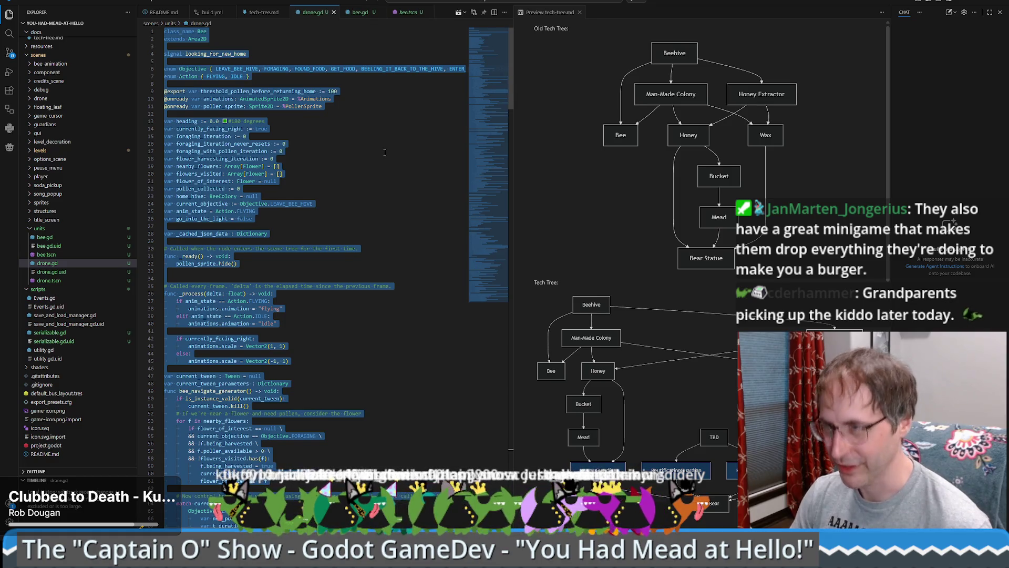
{"action": "key", "text": "alt+Tab"}
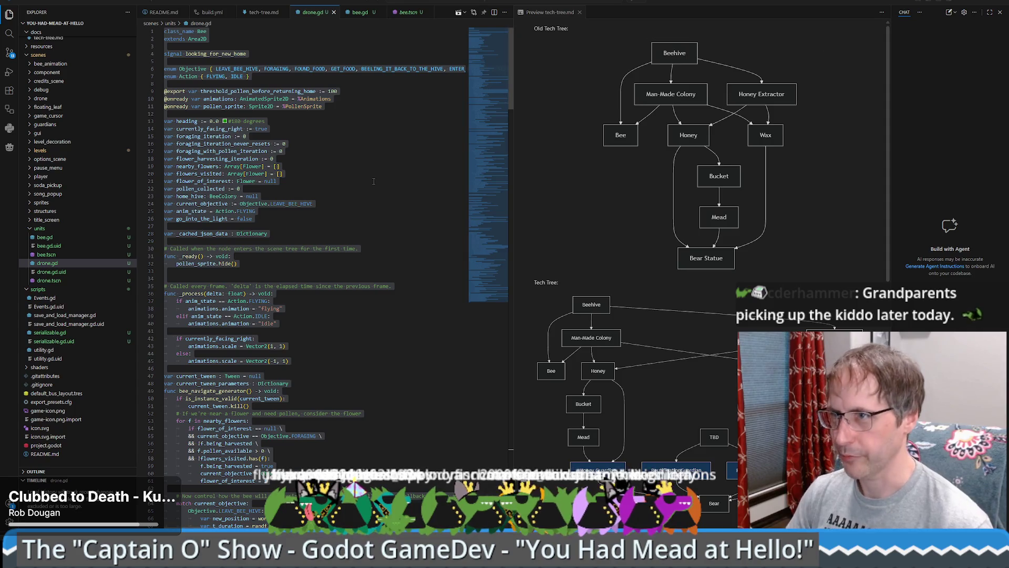
{"action": "left_click", "coordinate": [270, 181]}
Replace bee.gd's contents with the Bee class code and save it.
{"action": "left_click", "coordinate": [358, 13]}
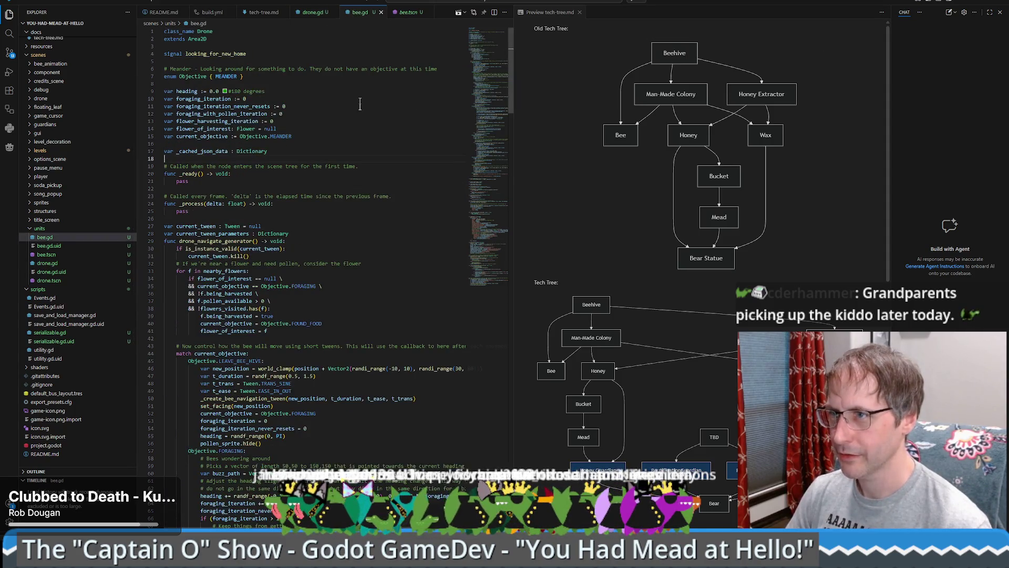
{"action": "key", "text": "ctrl+a"}
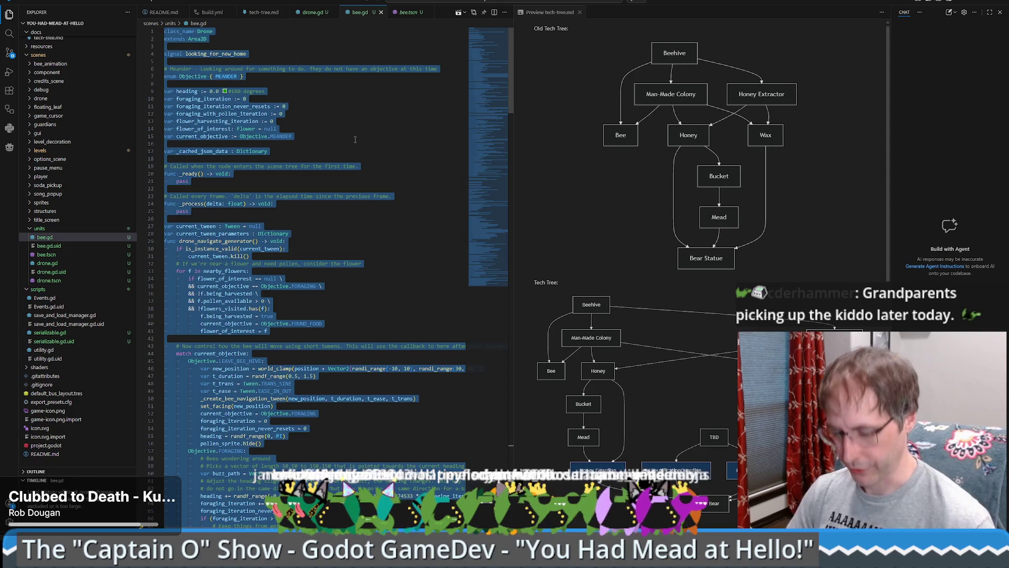
{"action": "key", "text": "ctrl+v"}
{"action": "left_click_drag", "start_coordinate": [476, 270], "coordinate": [475, 53]}
{"action": "left_click", "coordinate": [393, 121]}
{"action": "key", "text": "ctrl+s"}
Replace drone.gd's contents with the Drone code from Ditto's clipboard history and save it.
{"action": "key", "text": "ctrl+Page_Up"}
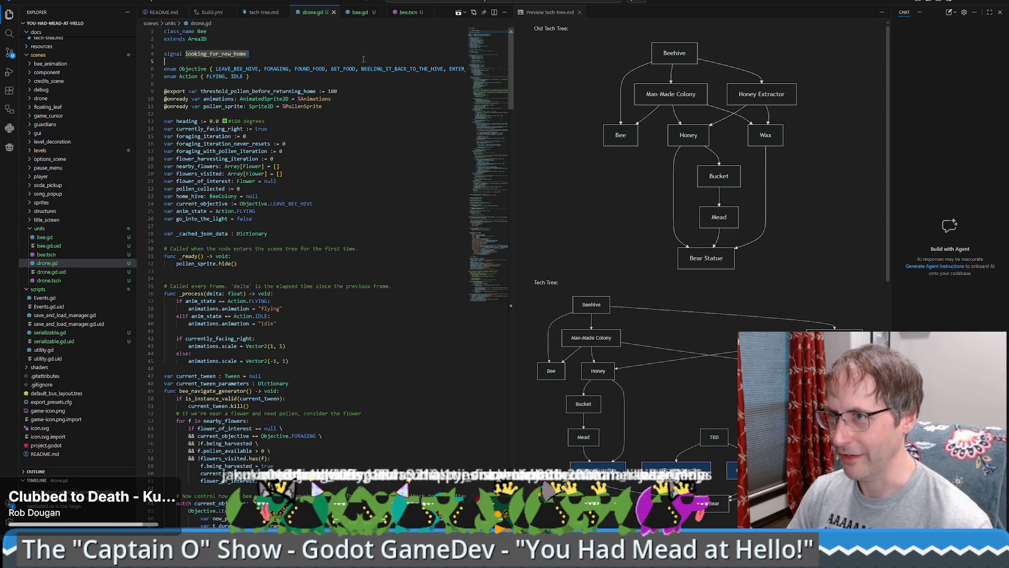
{"action": "key", "text": "ctrl+a"}
{"action": "key", "text": "Delete"}
{"action": "key", "text": "ctrl+grave"}
{"action": "key", "text": "Down"}
{"action": "key", "text": "Return"}
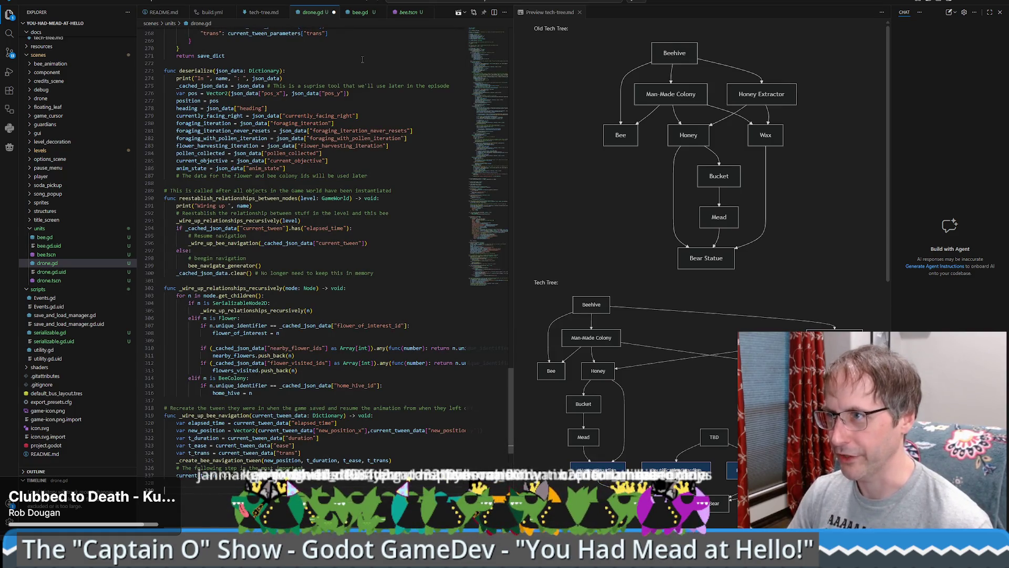
{"action": "key", "text": "ctrl+s"}
Check where current_tween is used in drone.gd, then return to Godot.
{"action": "left_click_drag", "start_coordinate": [498, 263], "coordinate": [490, 50]}
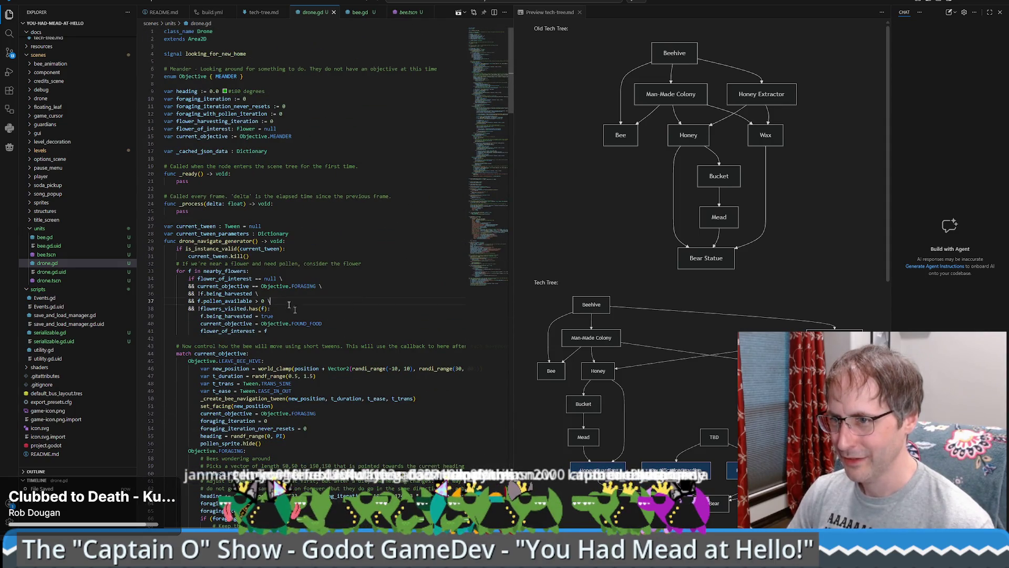
{"action": "left_click", "coordinate": [195, 256]}
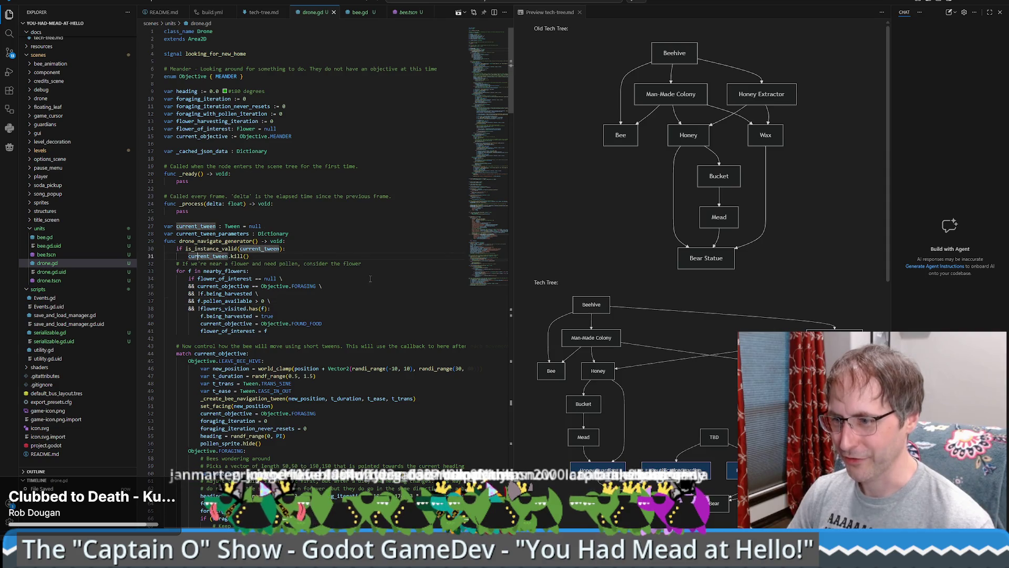
{"action": "left_click", "coordinate": [324, 218]}
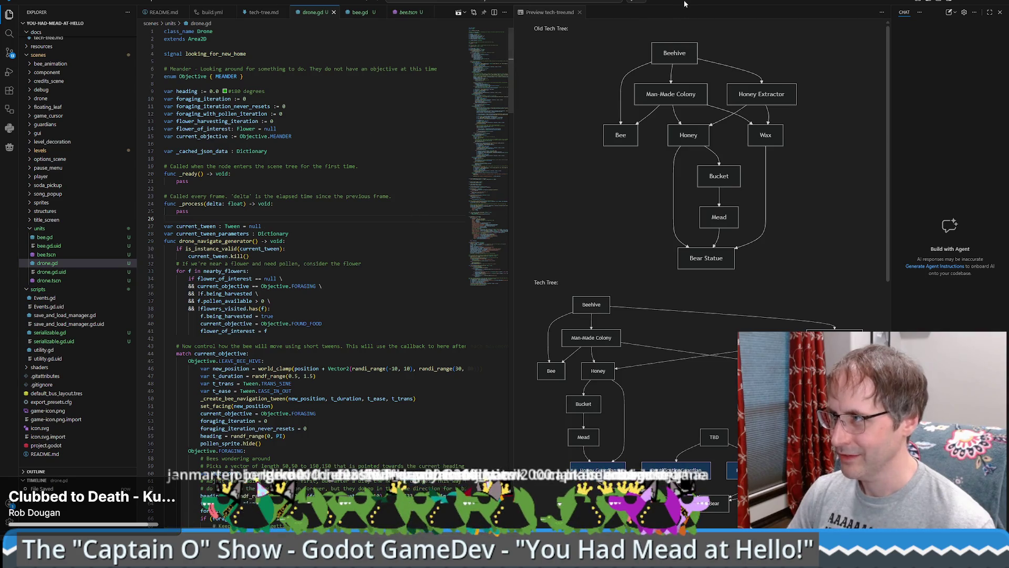
{"action": "key", "text": "alt+Tab"}
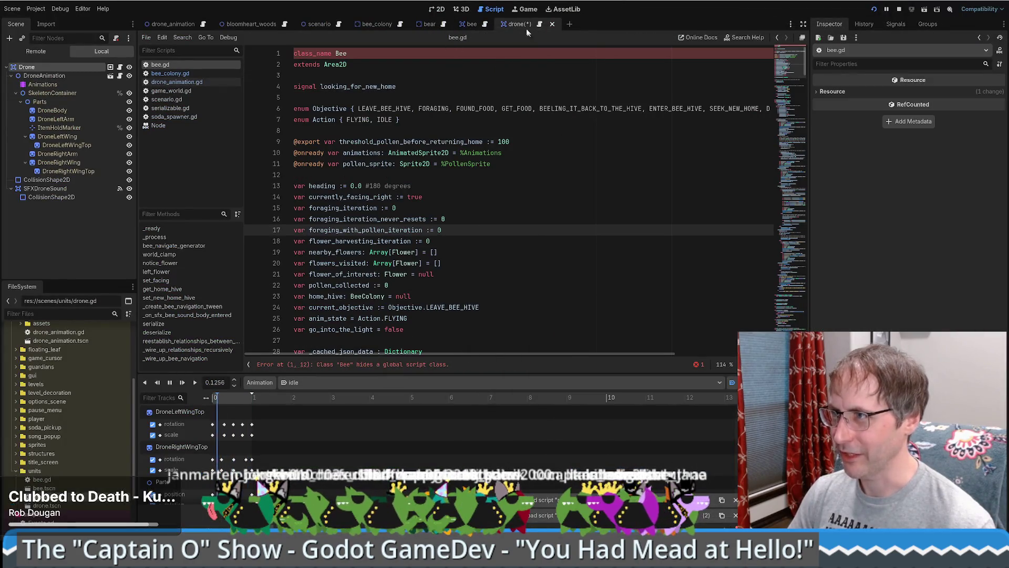
Save the Drone scene and open bee.gd in the script editor.
{"action": "key", "text": "ctrl+s"}
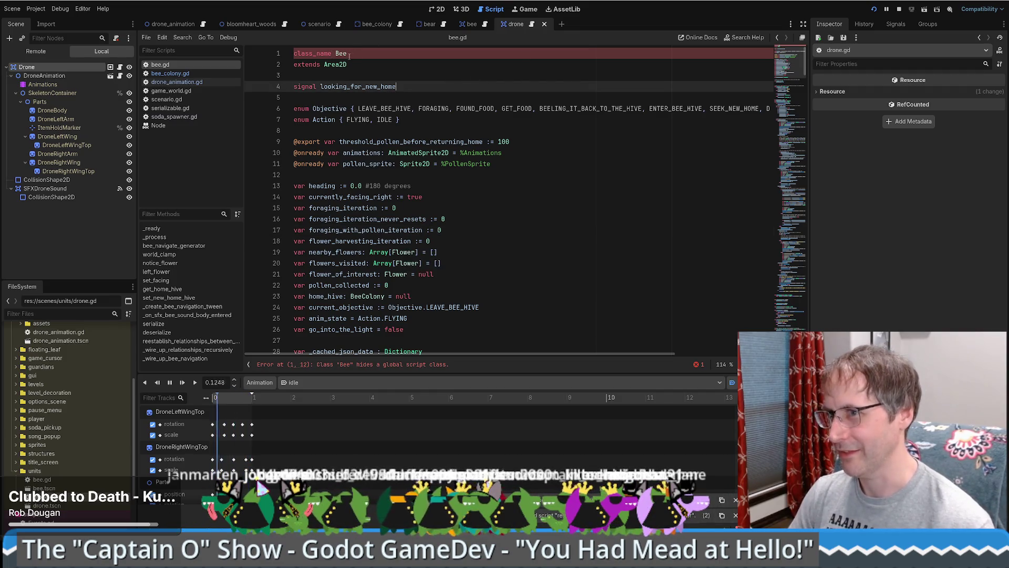
{"action": "left_click", "coordinate": [170, 108]}
{"action": "left_click", "coordinate": [166, 67]}
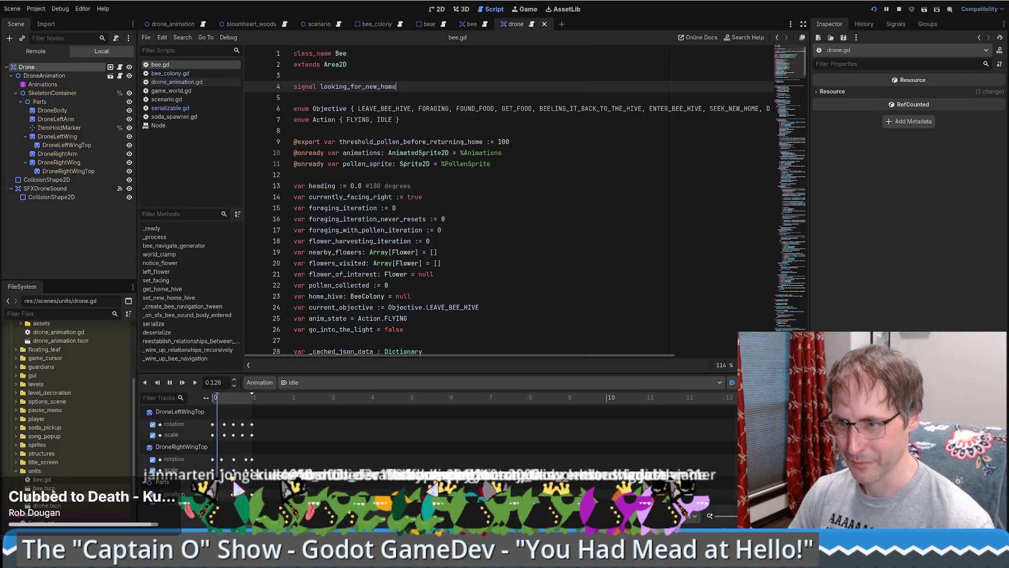
{"action": "key", "text": "alt+Tab"}
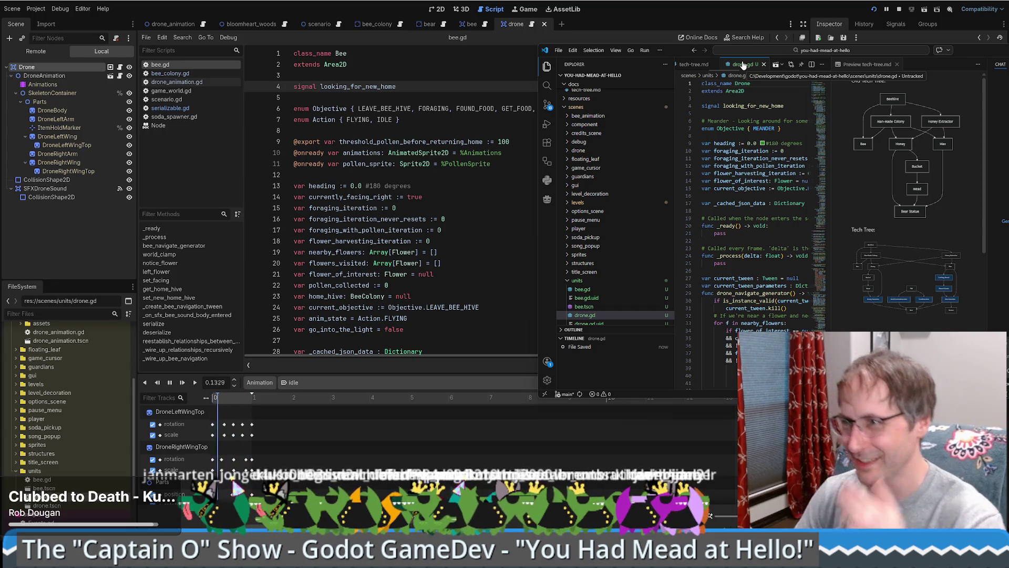
Remove the stray space in line 57's pollen_available condition and save bee.gd.
{"action": "scroll", "coordinate": [456, 95], "scroll_direction": "down", "scroll_amount": 7}
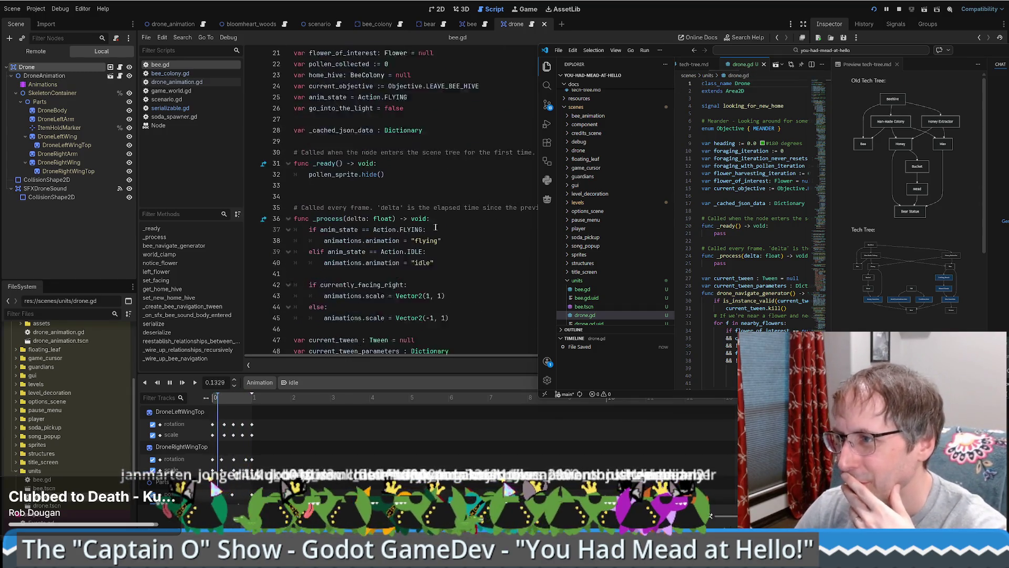
{"action": "scroll", "coordinate": [347, 168], "scroll_direction": "down", "scroll_amount": 7}
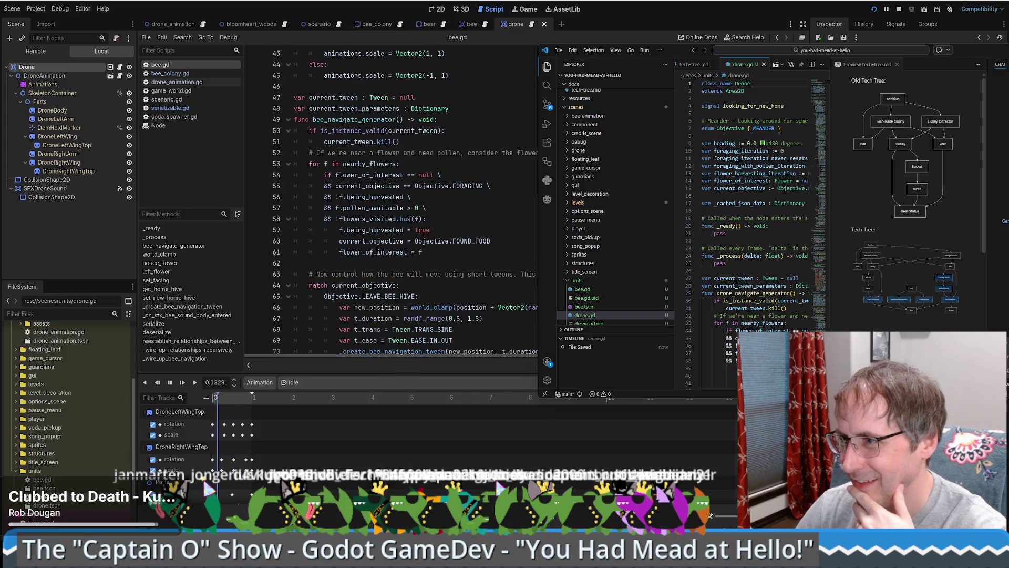
{"action": "left_click", "coordinate": [357, 208]}
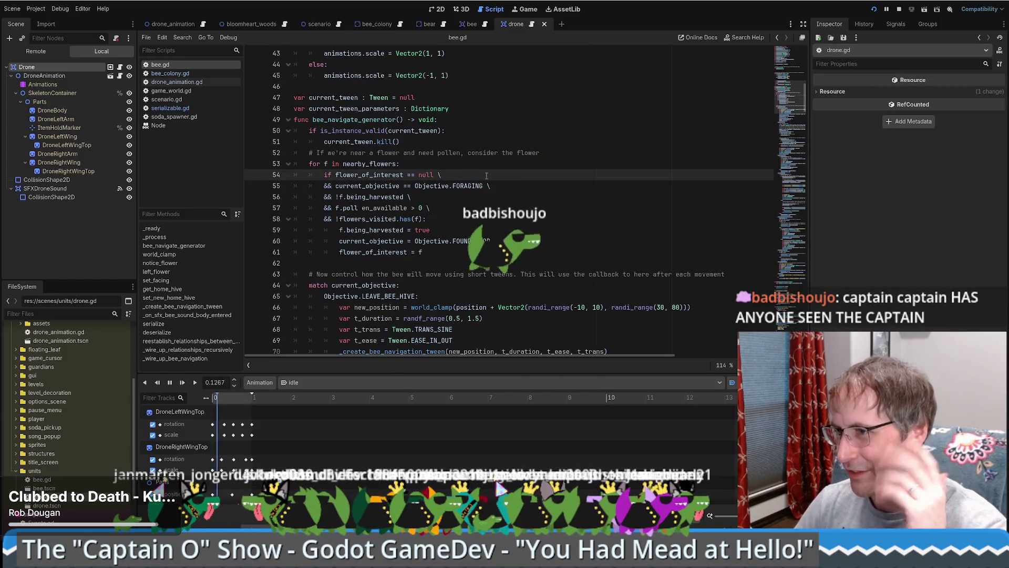
{"action": "mouse_move", "coordinate": [361, 207]}
{"action": "left_mouse_down"}
{"action": "mouse_move", "coordinate": [399, 220]}
{"action": "mouse_move", "coordinate": [415, 241]}
{"action": "left_mouse_up"}
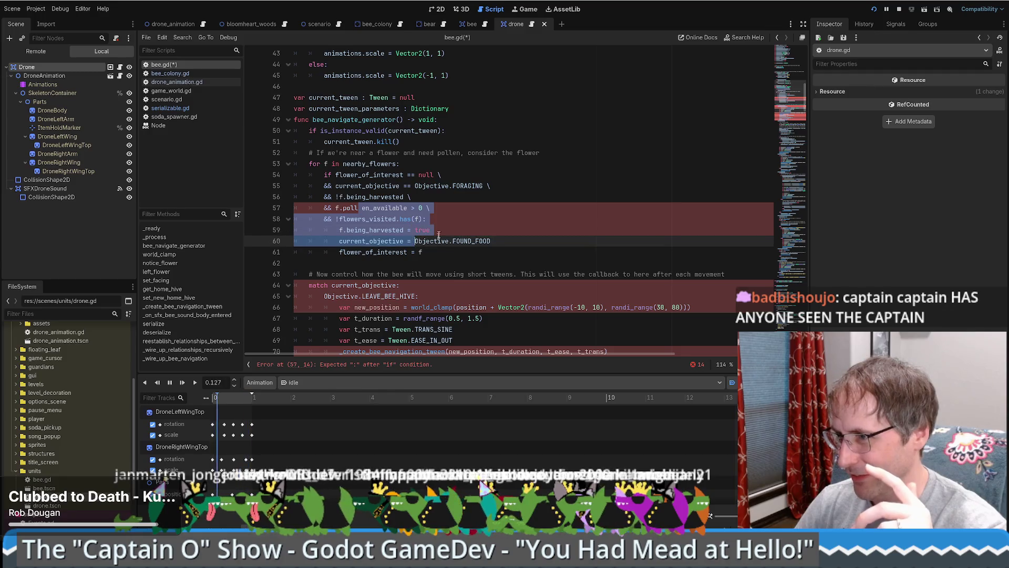
{"action": "left_click", "coordinate": [446, 192]}
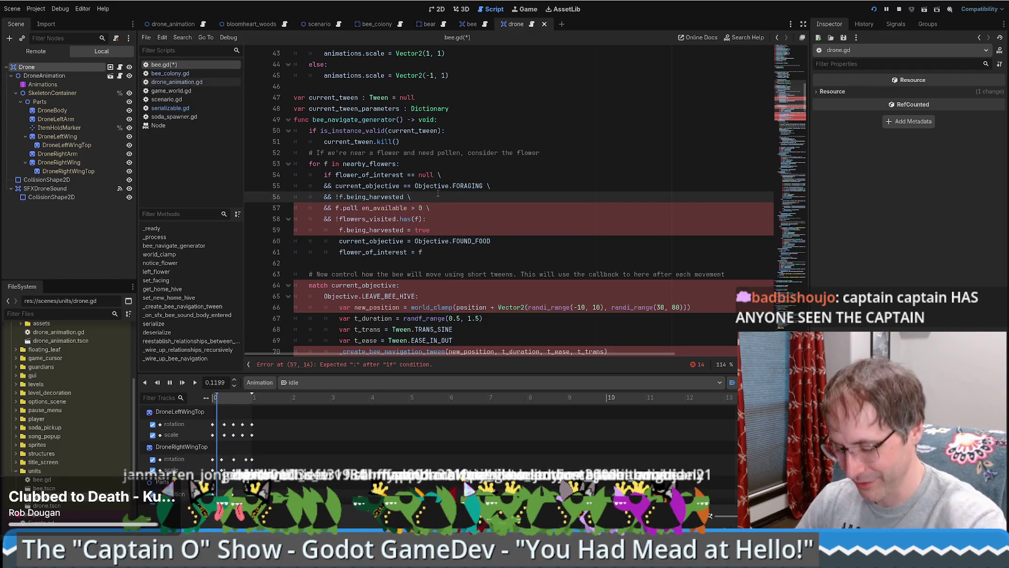
{"action": "key", "text": "ctrl+z"}
{"action": "key", "text": "ctrl+s"}
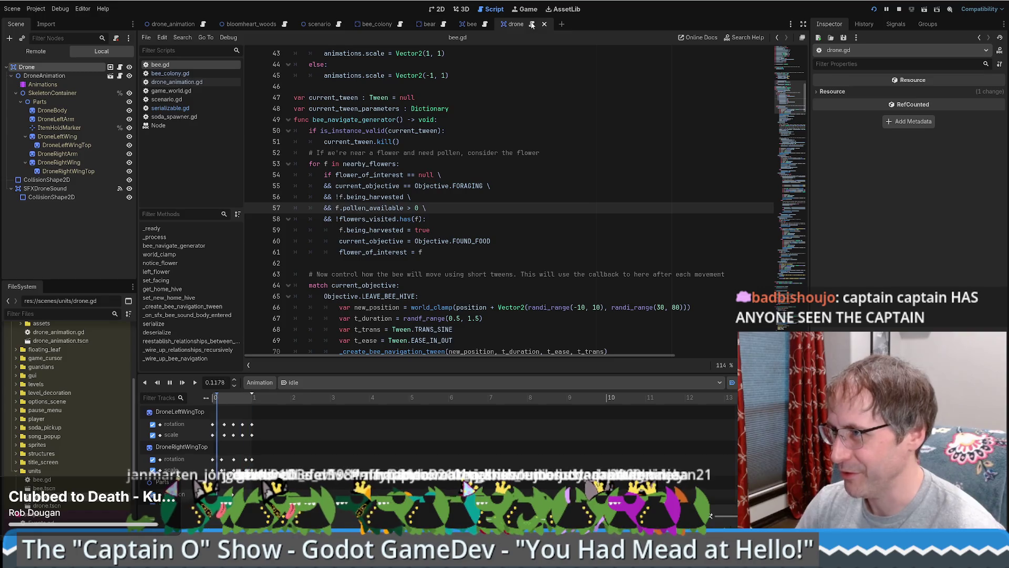
{"action": "key", "text": "alt+Tab"}
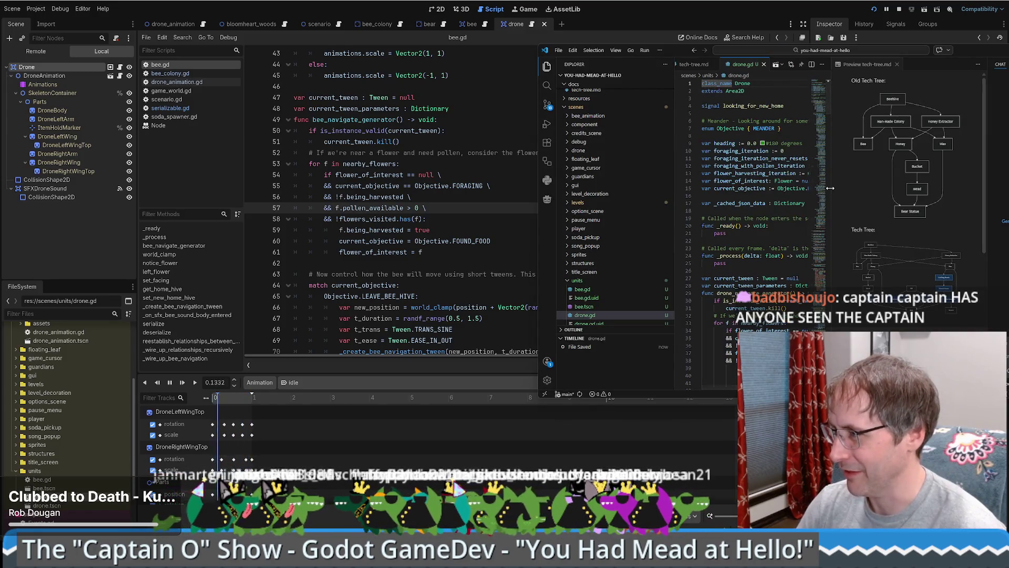
Reposition and widen VS Code, close its AI chat panel, and select SEEK_NEW_HOME on line 144.
{"action": "left_click_drag", "start_coordinate": [688, 50], "coordinate": [308, 61]}
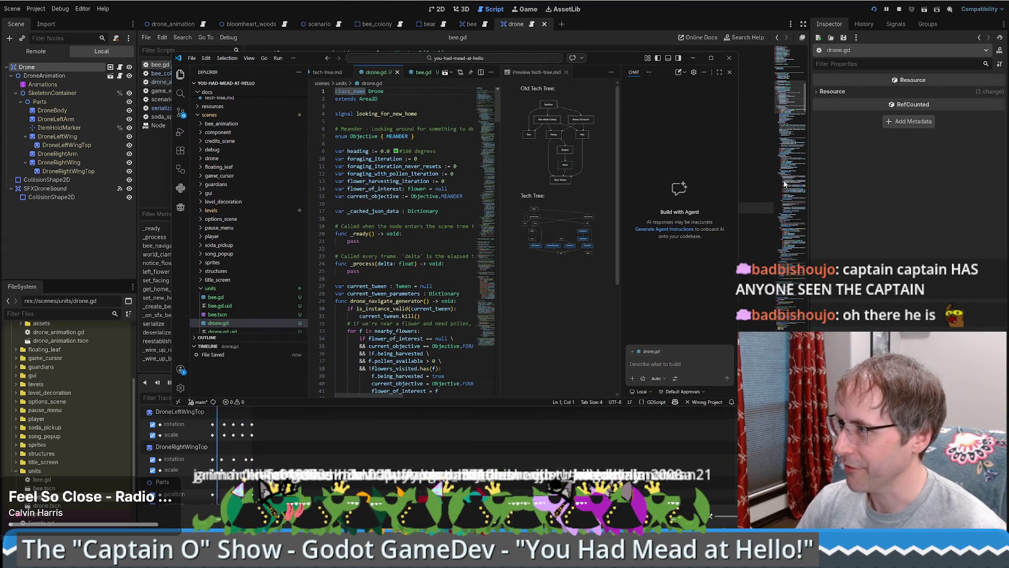
{"action": "left_click_drag", "start_coordinate": [736, 159], "coordinate": [972, 159]}
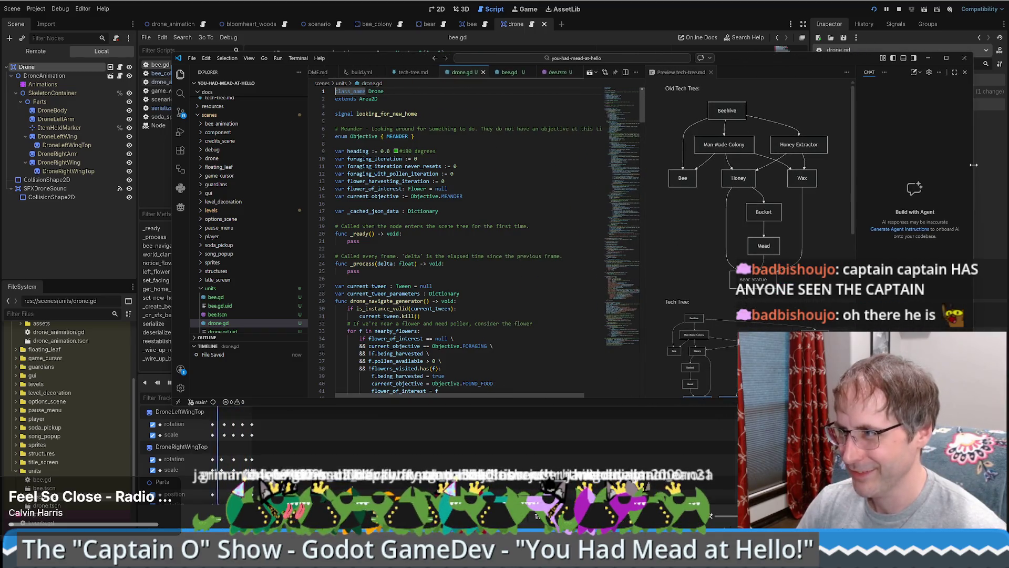
{"action": "scroll", "coordinate": [466, 226], "scroll_direction": "down", "scroll_amount": 20}
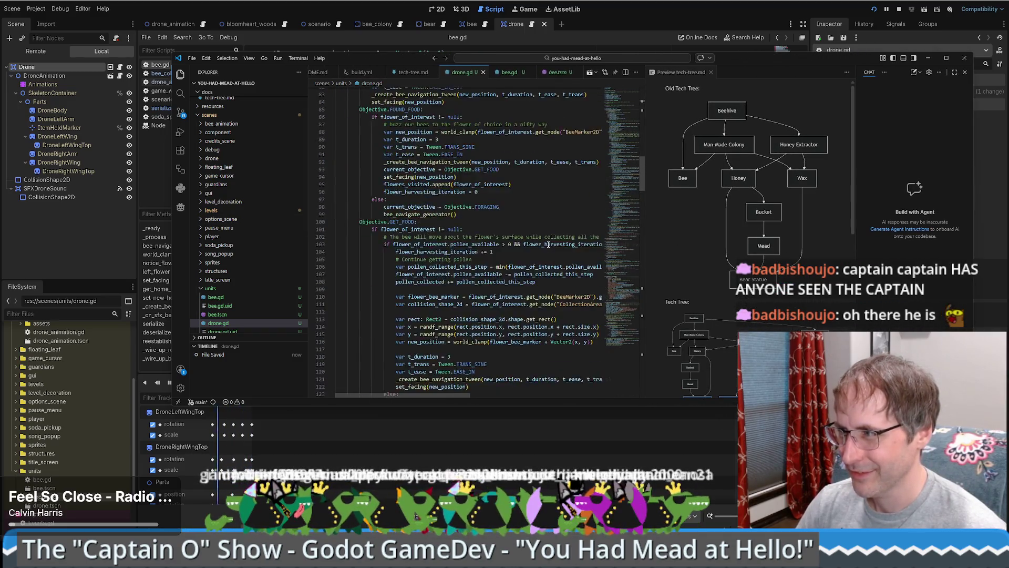
{"action": "double_click", "coordinate": [538, 254]}
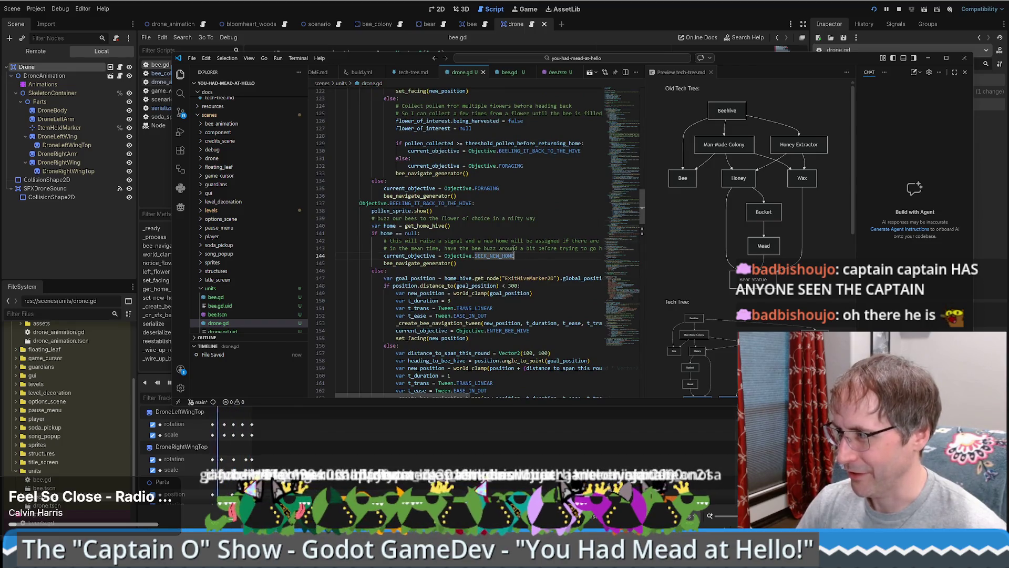
{"action": "key", "text": "Escape"}
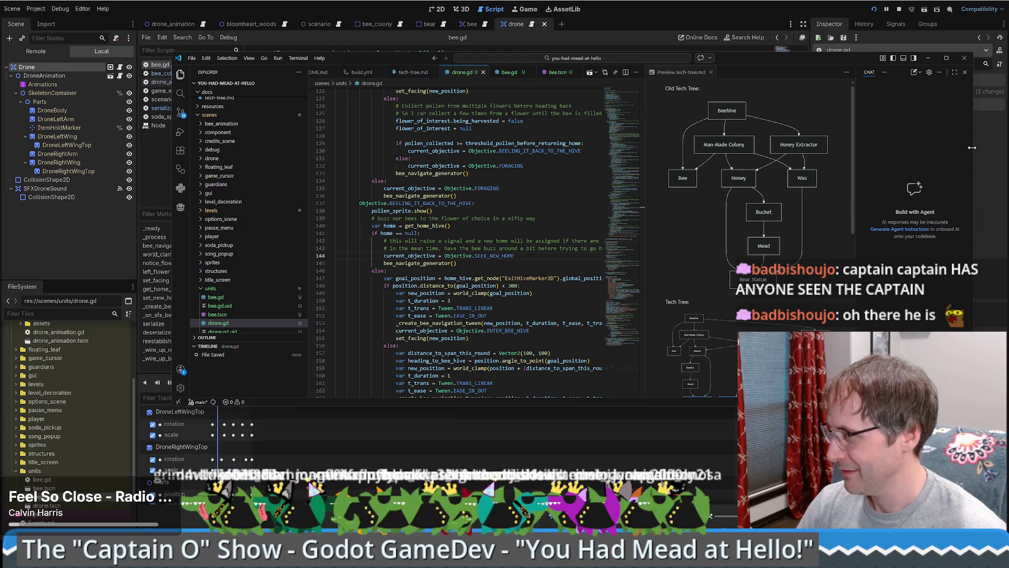
{"action": "left_click", "coordinate": [967, 72]}
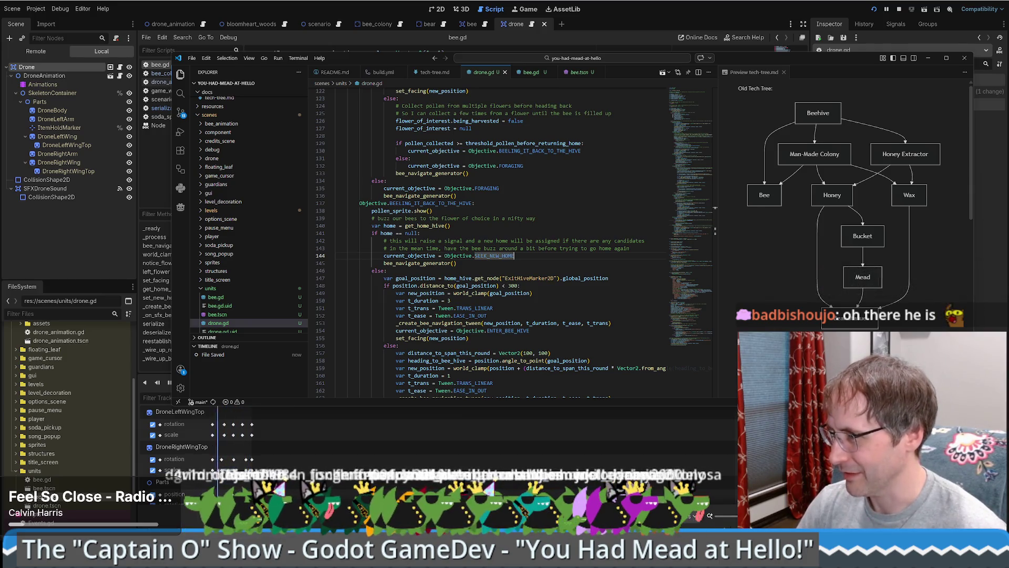
{"action": "key", "text": "Escape"}
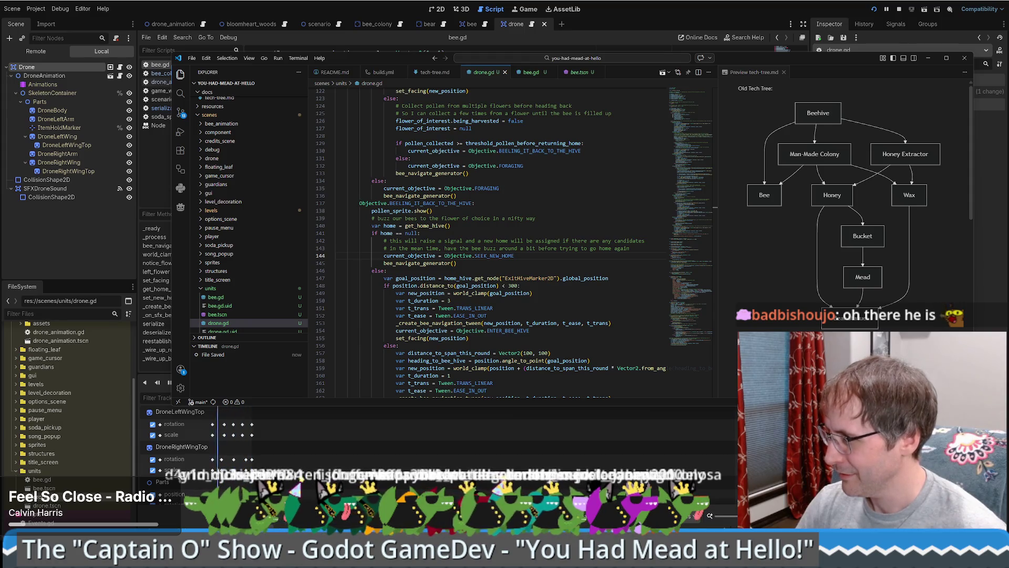
{"action": "key", "text": "ctrl+d"}
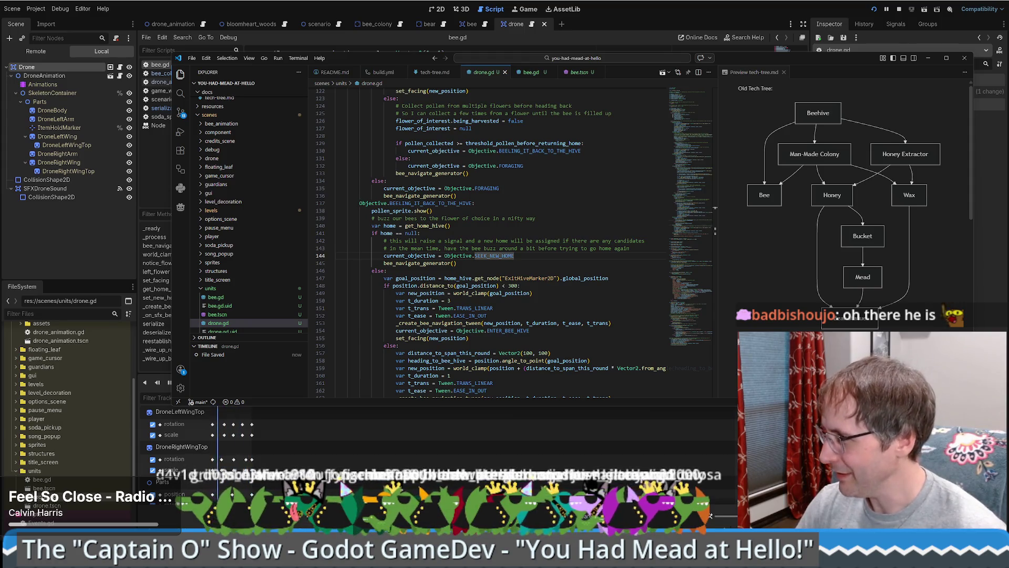
{"action": "key", "text": "Escape"}
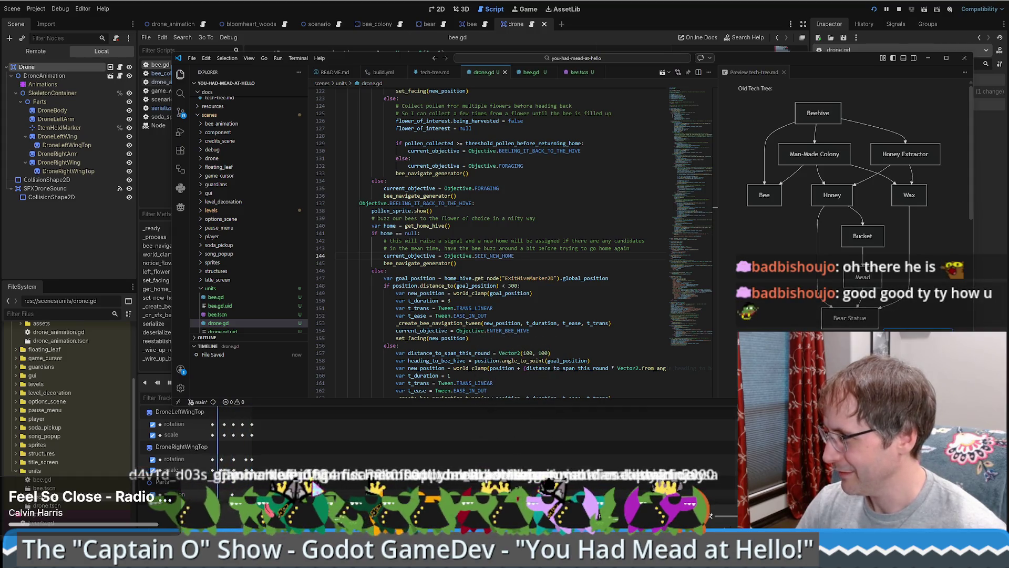
Open and dismiss the language mode chooser at line 158, then close VS Code.
{"action": "left_click", "coordinate": [516, 360]}
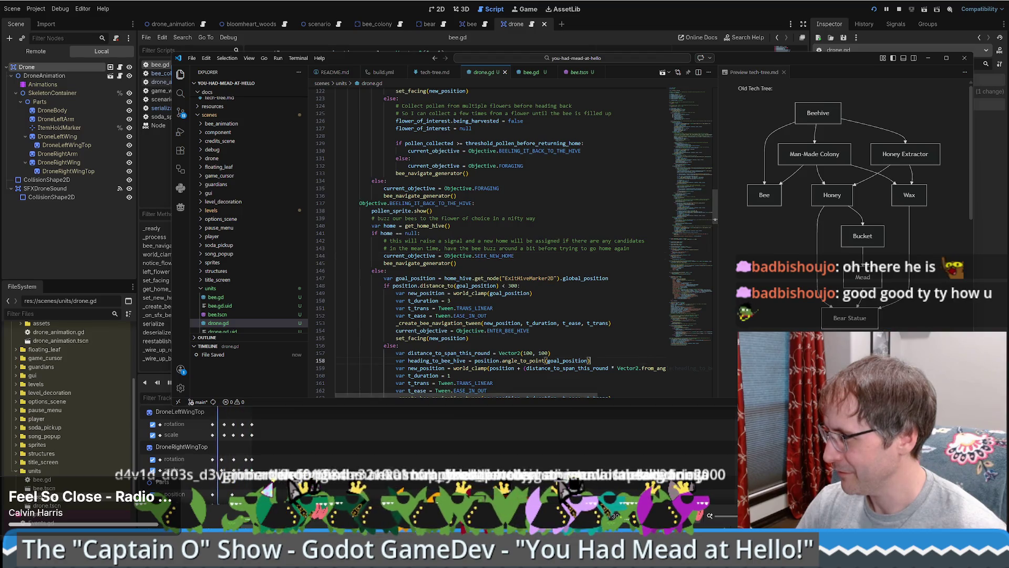
{"action": "key", "text": "ctrl+k"}
{"action": "key", "text": "m"}
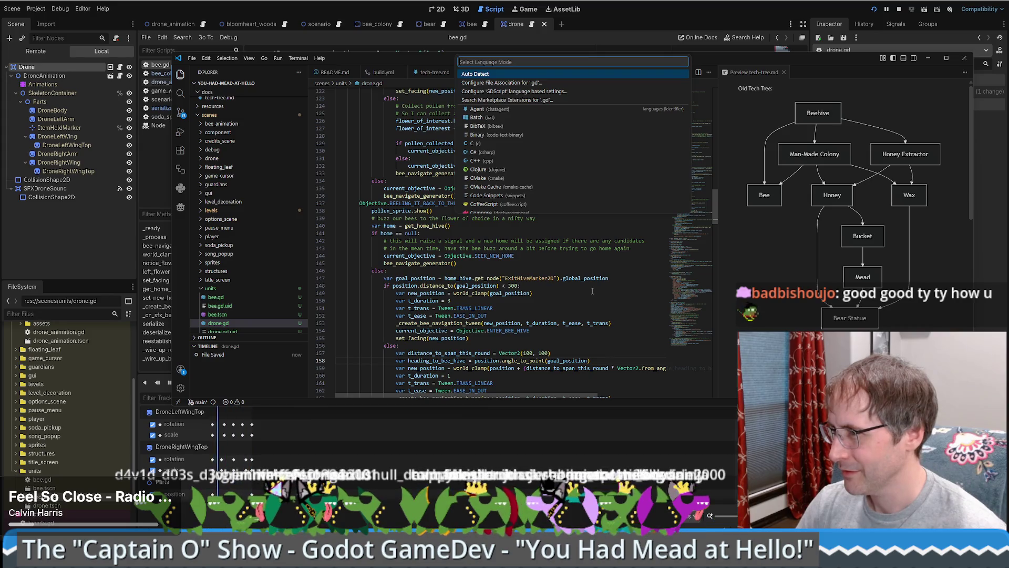
{"action": "left_click", "coordinate": [593, 291]}
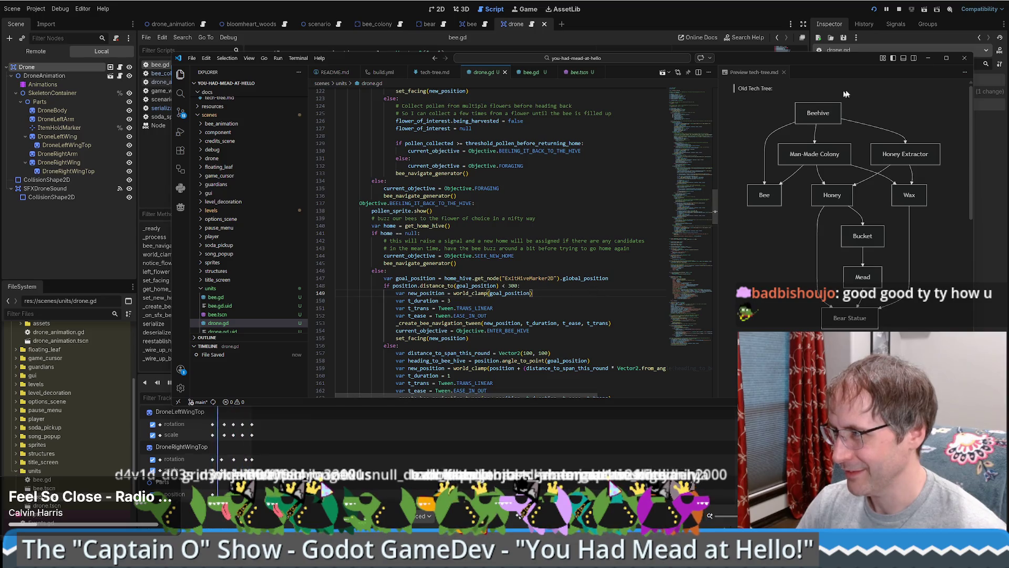
{"action": "left_click", "coordinate": [966, 60]}
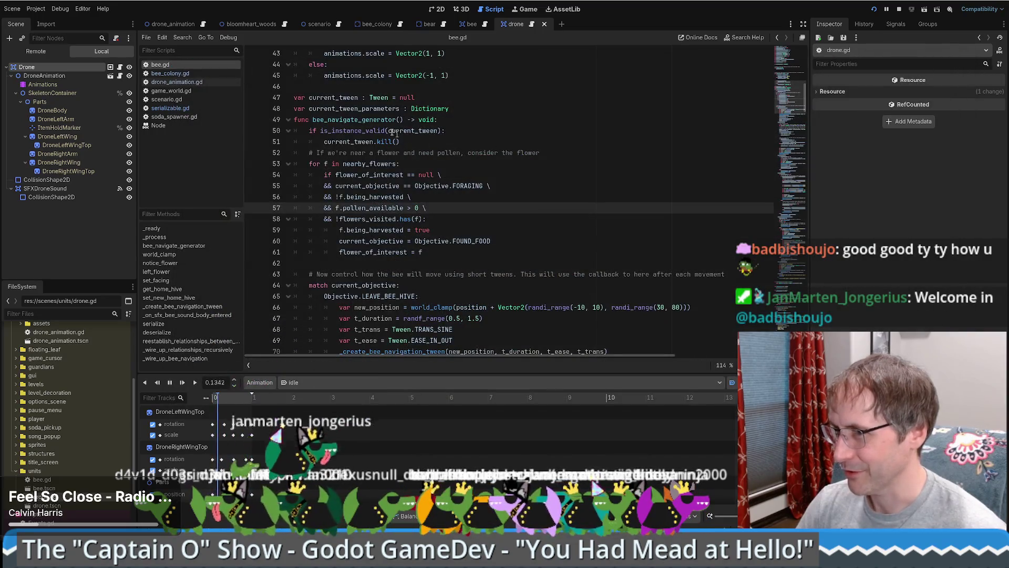
Confirm Use External Editor under Editor Settings > Text Editor > External, then close settings.
{"action": "left_click", "coordinate": [81, 9]}
{"action": "left_click", "coordinate": [100, 21]}
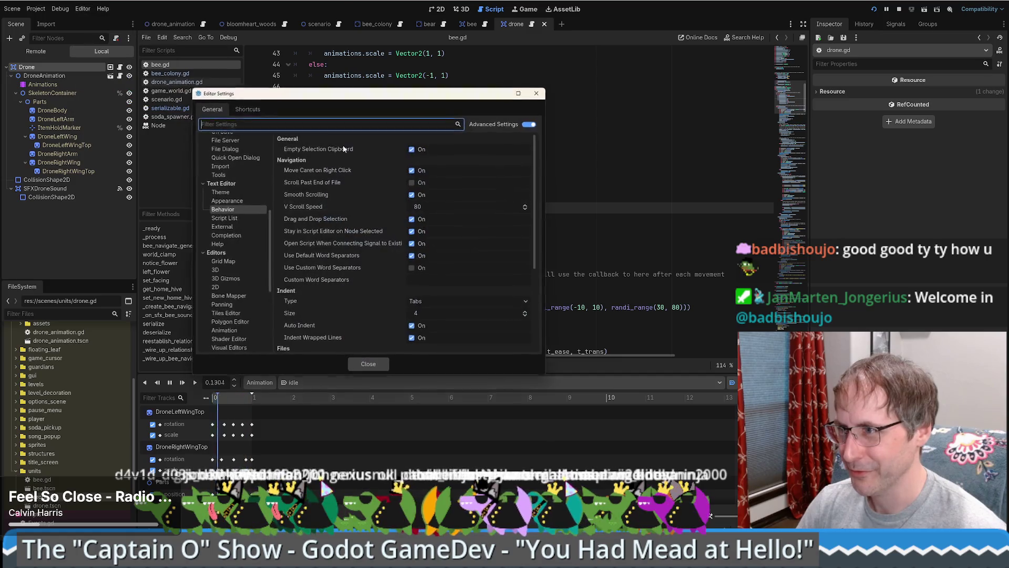
{"action": "left_click", "coordinate": [223, 227]}
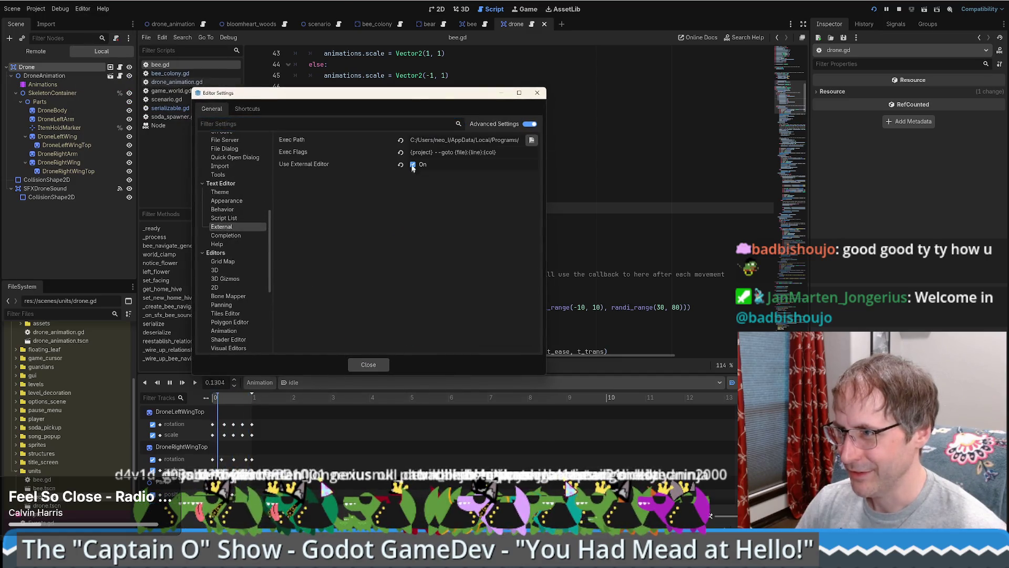
{"action": "left_click", "coordinate": [368, 365]}
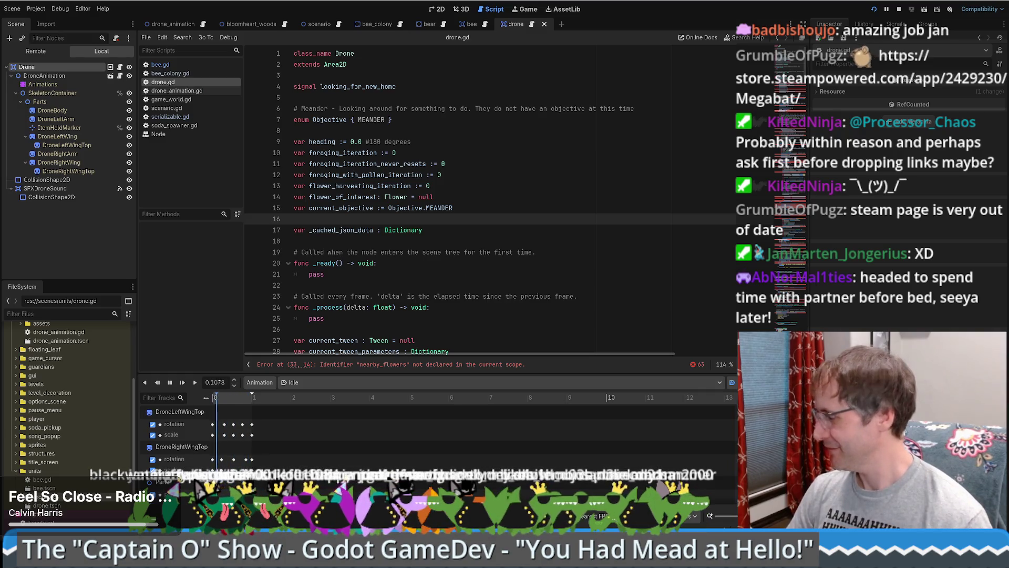
Load the pasted Megabat Steam store URL in a new browser tab and enlarge its main screenshot.
{"action": "key", "text": "alt+Tab"}
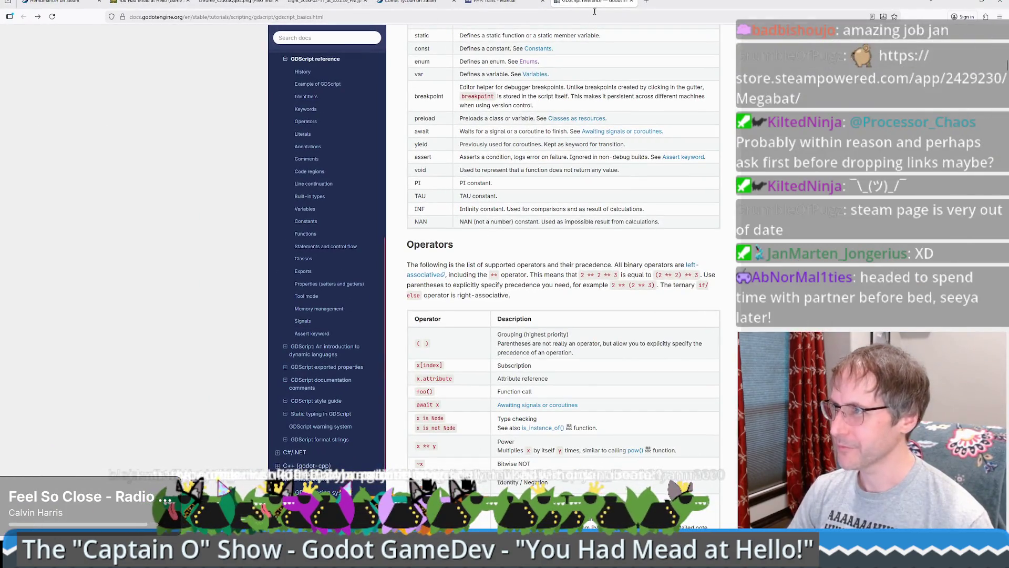
{"action": "left_click", "coordinate": [643, 5]}
{"action": "type", "text": "https://store.steampowered.com/app/2429230/Megabat/"}
{"action": "key", "text": "Return"}
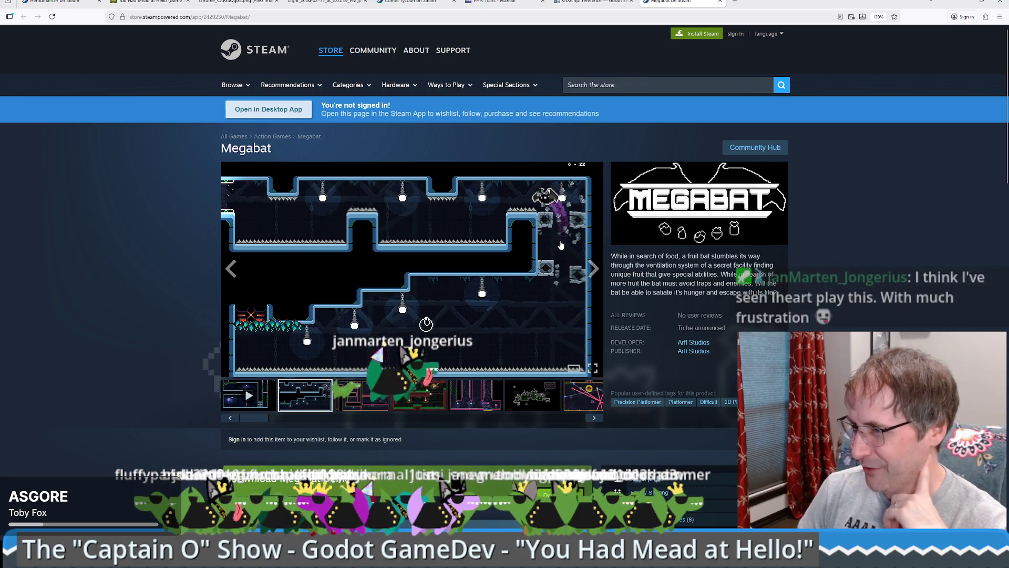
{"action": "left_click", "coordinate": [560, 238]}
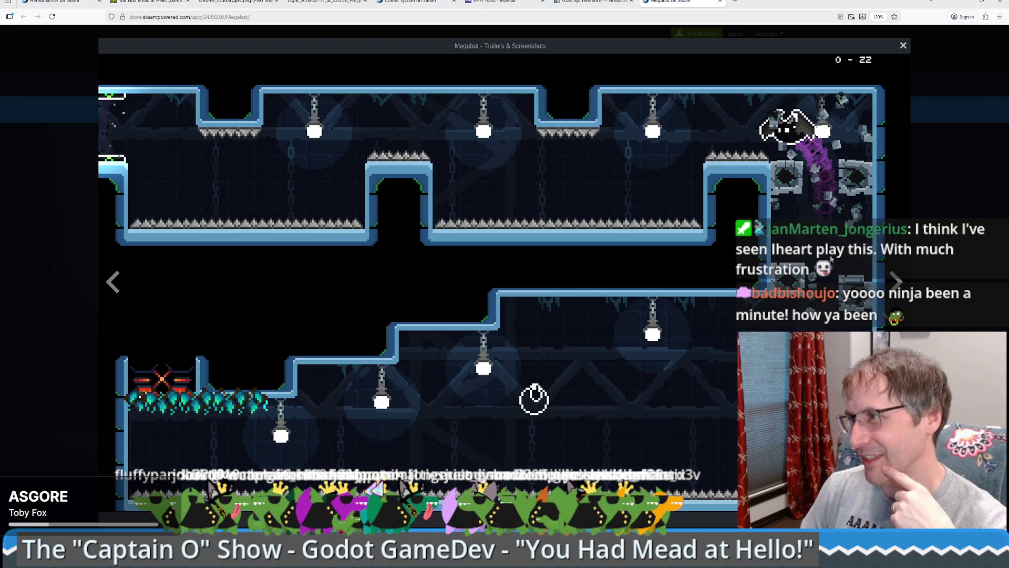
Page through four more Megabat screenshots in the enlarged viewer.
{"action": "left_click", "coordinate": [902, 293]}
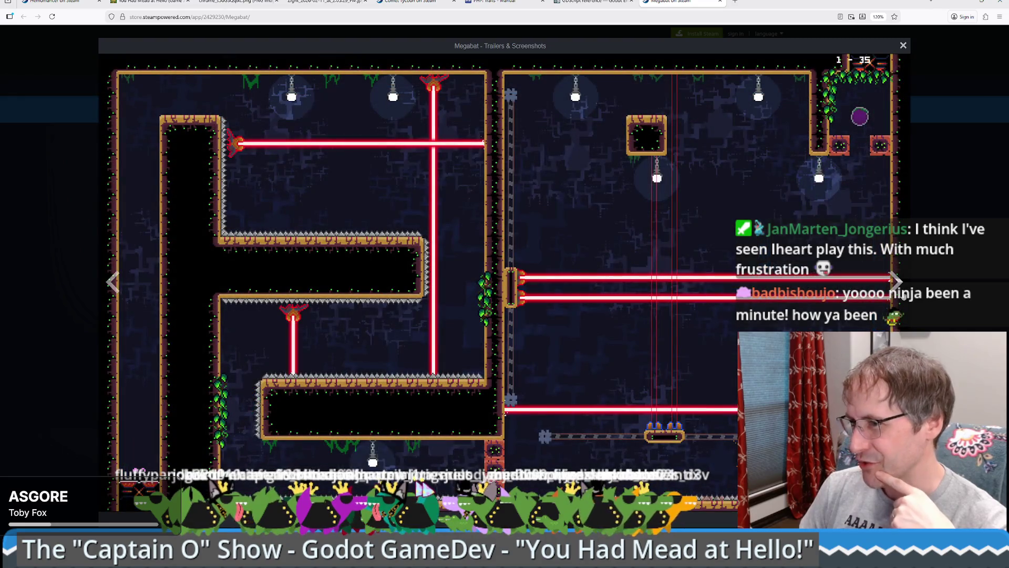
{"action": "left_click", "coordinate": [903, 296]}
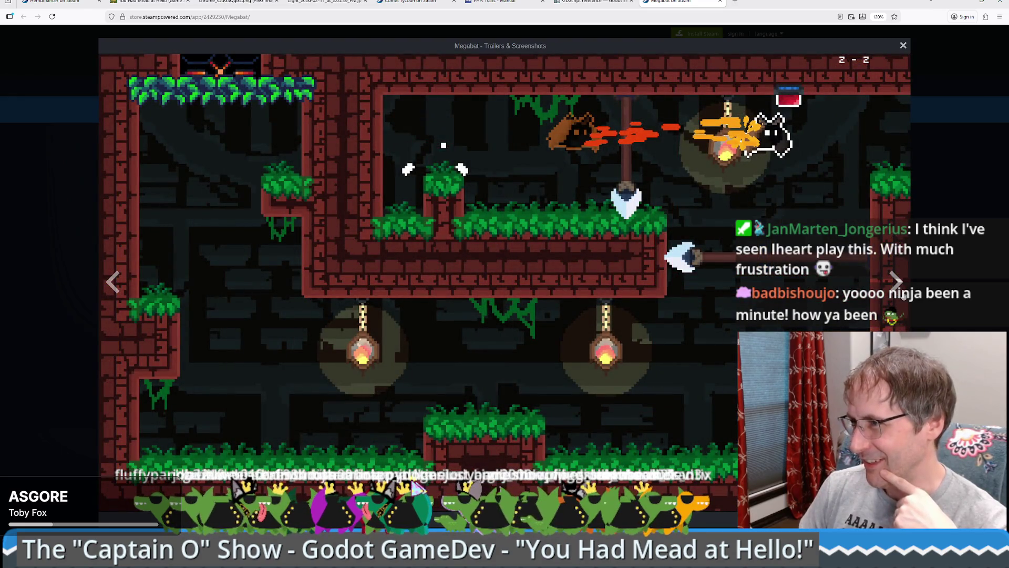
{"action": "left_click", "coordinate": [903, 295]}
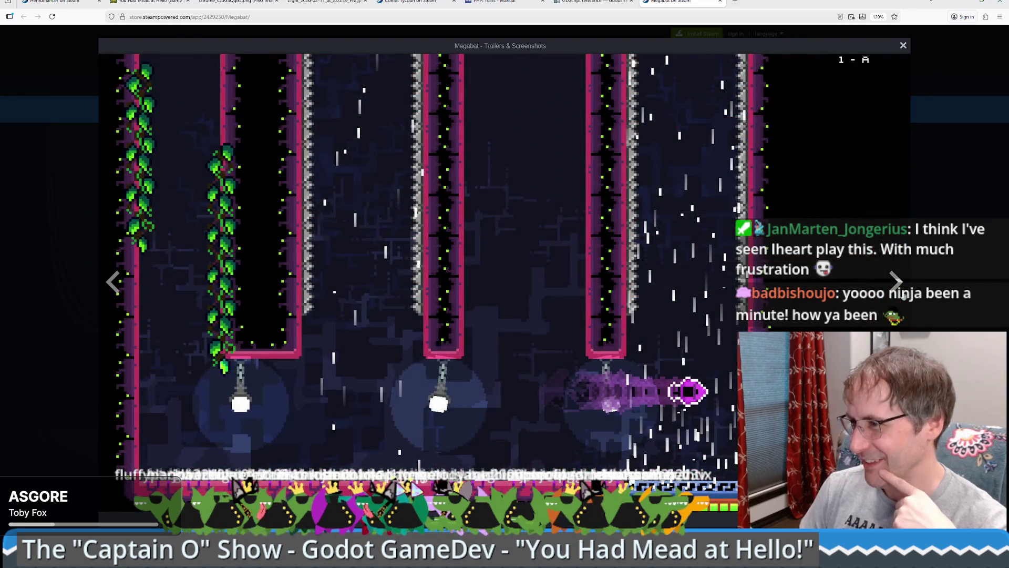
{"action": "left_click", "coordinate": [903, 296]}
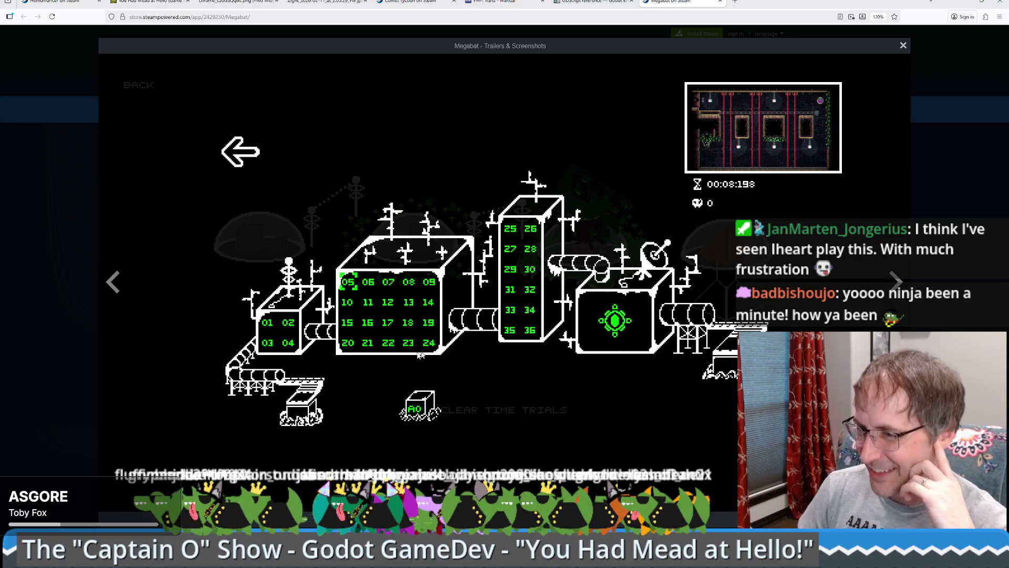
Close the screenshot viewer, scroll down to the demo and release details, and return to Godot.
{"action": "left_click", "coordinate": [30, 326]}
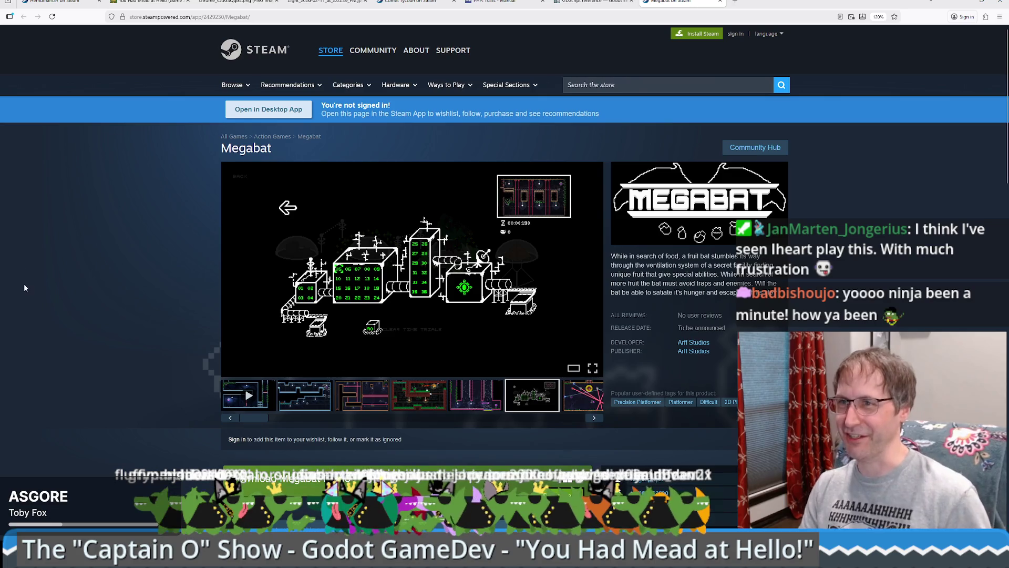
{"action": "scroll", "coordinate": [76, 270], "scroll_direction": "down", "scroll_amount": 1}
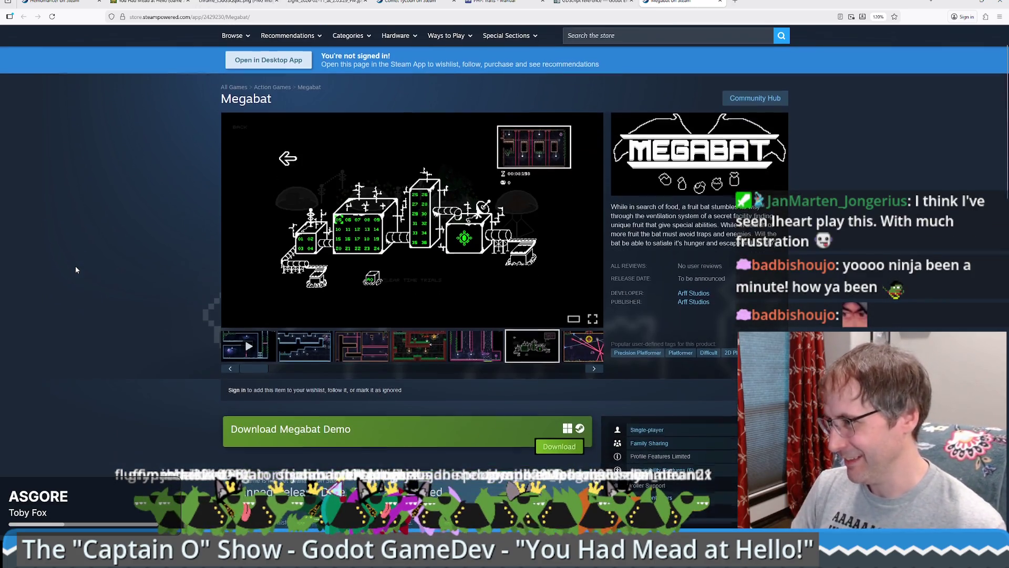
{"action": "scroll", "coordinate": [76, 269], "scroll_direction": "down", "scroll_amount": 3}
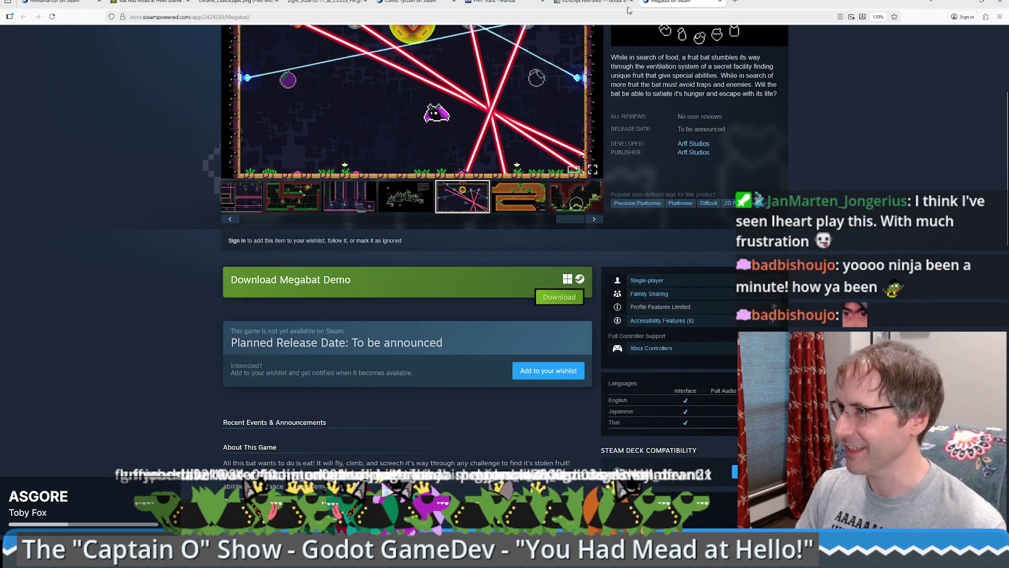
{"action": "key", "text": "alt+Tab"}
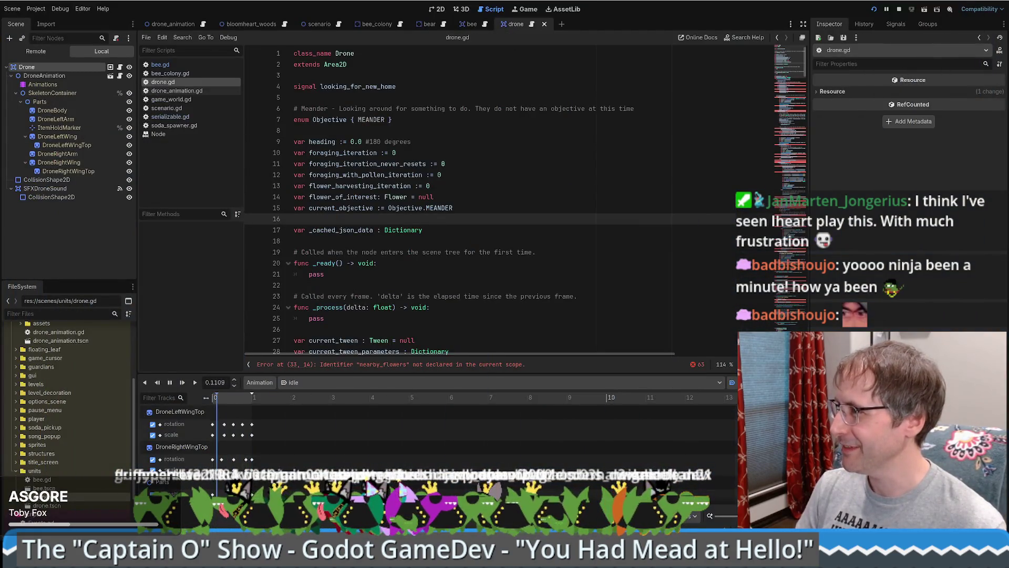
{"action": "left_click", "coordinate": [510, 238]}
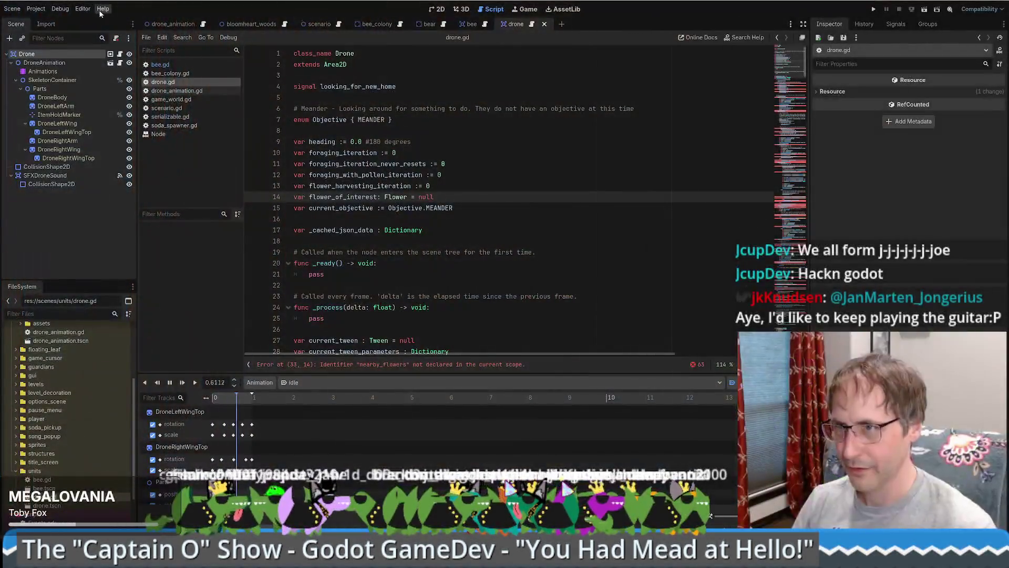
{"action": "left_click", "coordinate": [82, 9]}
Confirm Text Editor > External has Exec Path set and Use External Editor on, then switch to VS Code.
{"action": "left_click", "coordinate": [105, 25]}
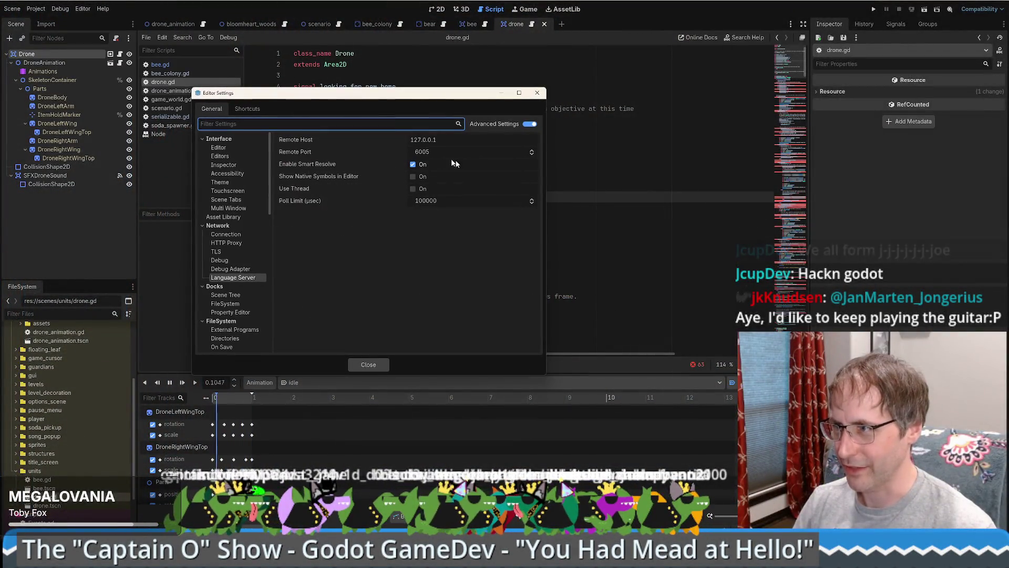
{"action": "scroll", "coordinate": [232, 258], "scroll_direction": "down", "scroll_amount": 6}
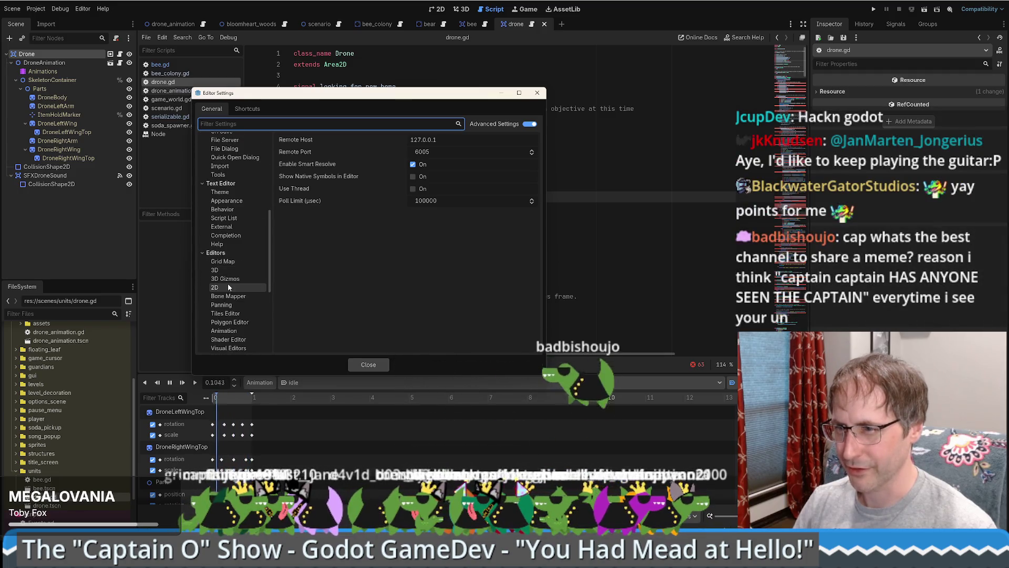
{"action": "scroll", "coordinate": [230, 289], "scroll_direction": "down", "scroll_amount": 2}
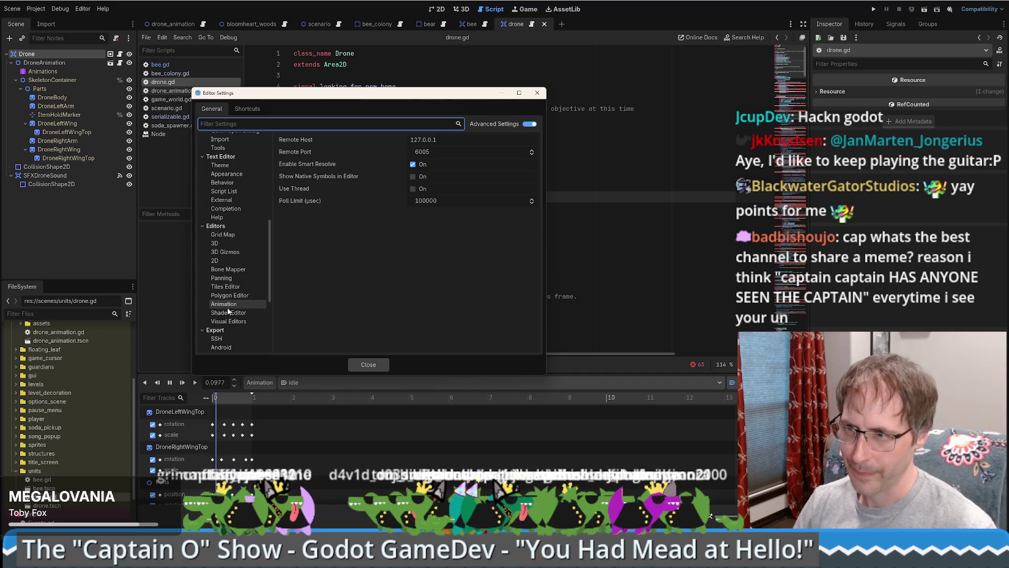
{"action": "scroll", "coordinate": [229, 311], "scroll_direction": "up", "scroll_amount": 3}
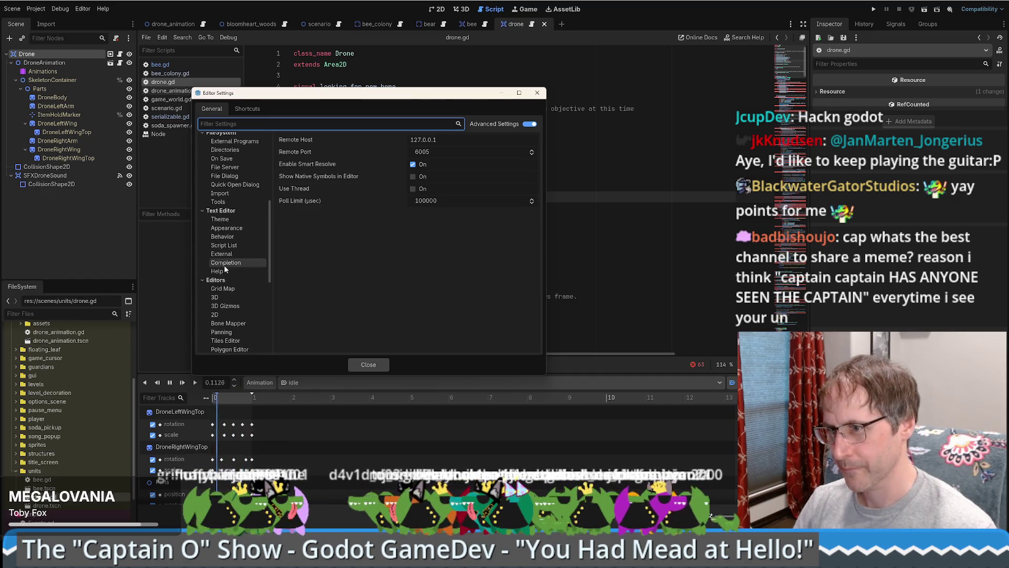
{"action": "left_click", "coordinate": [221, 254]}
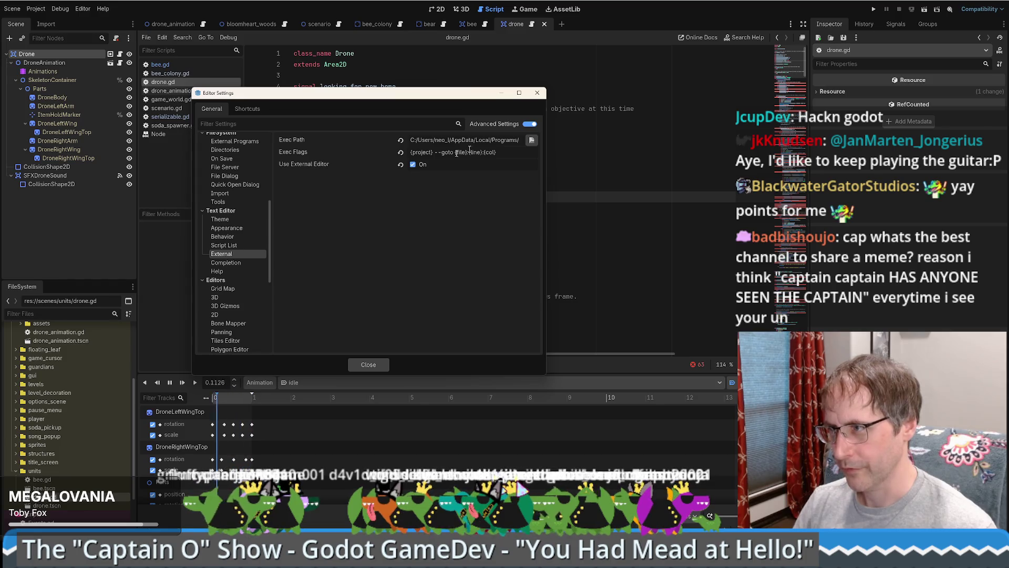
{"action": "left_click", "coordinate": [537, 93]}
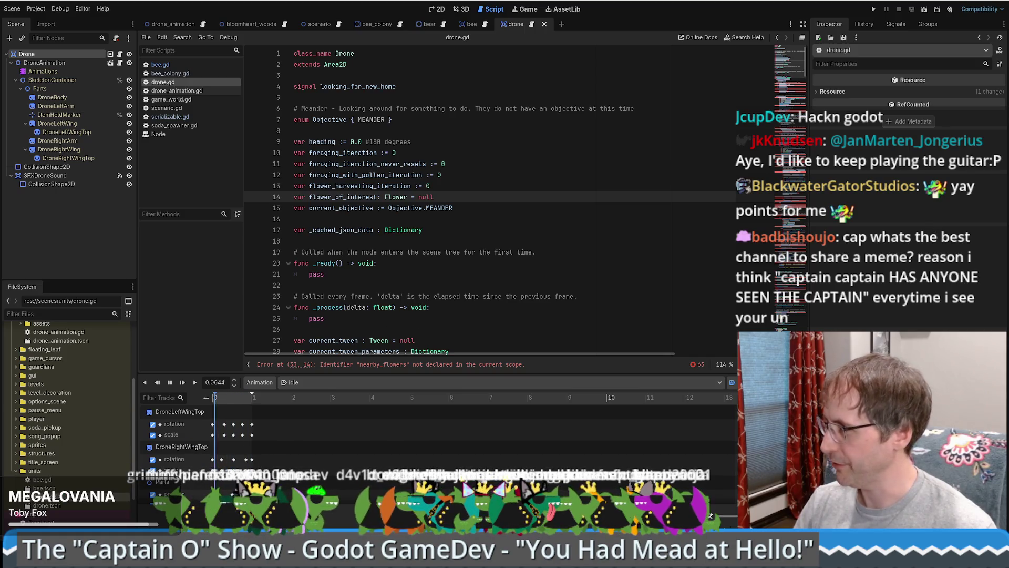
{"action": "key", "text": "alt+Tab"}
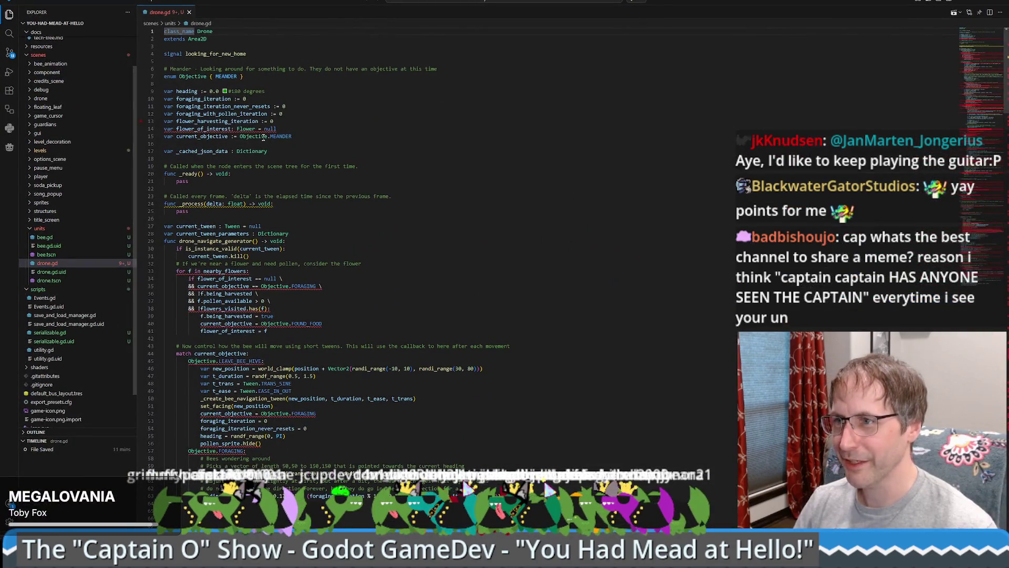
Look over drone.gd in VS Code without editing, from the line 14 flower_of_interest declaration to line 36, then return to Godot.
{"action": "left_click_drag", "start_coordinate": [176, 129], "coordinate": [277, 129]}
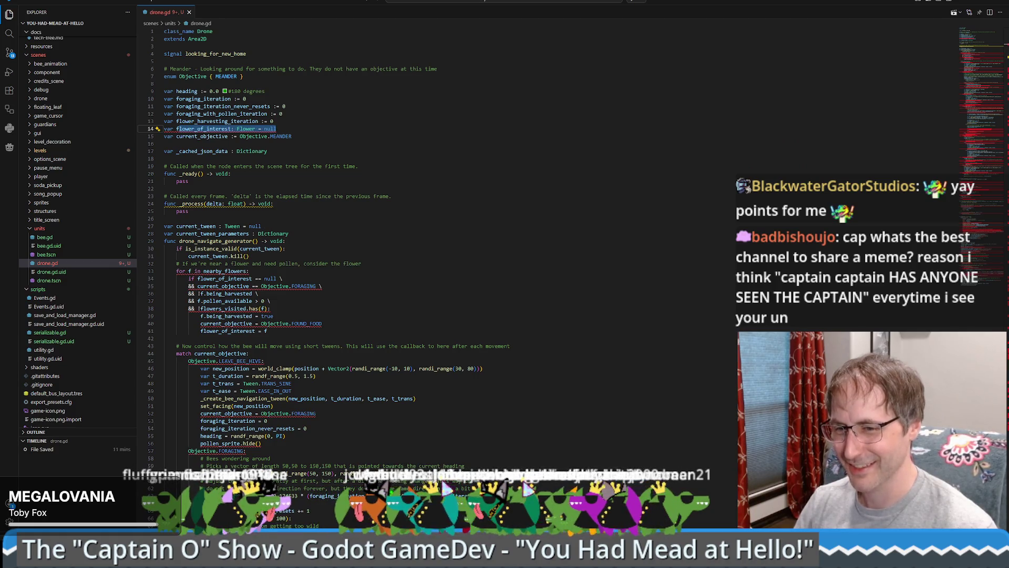
{"action": "left_click", "coordinate": [277, 129]}
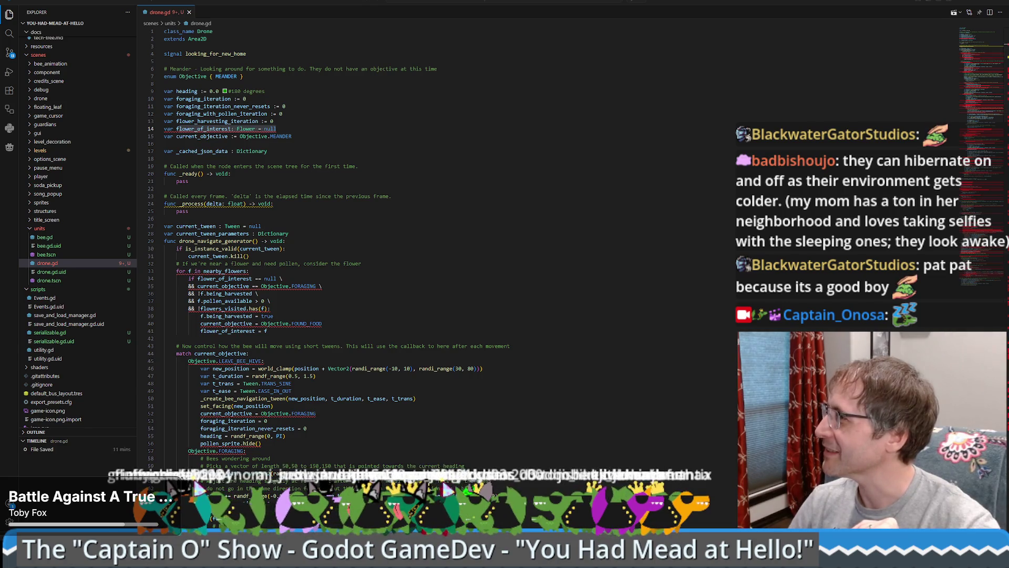
{"action": "left_click", "coordinate": [596, 292]}
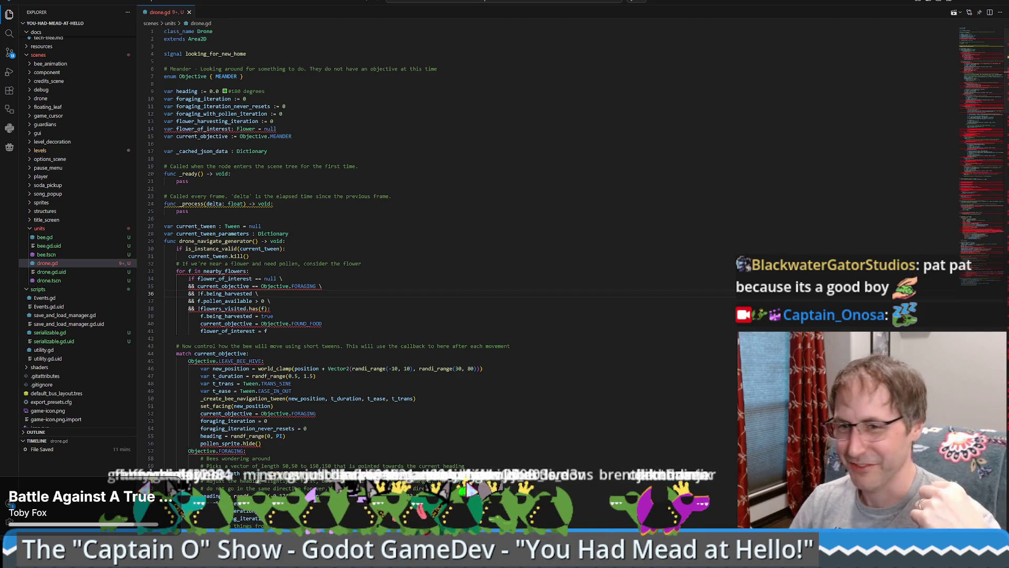
{"action": "key", "text": "alt+Tab"}
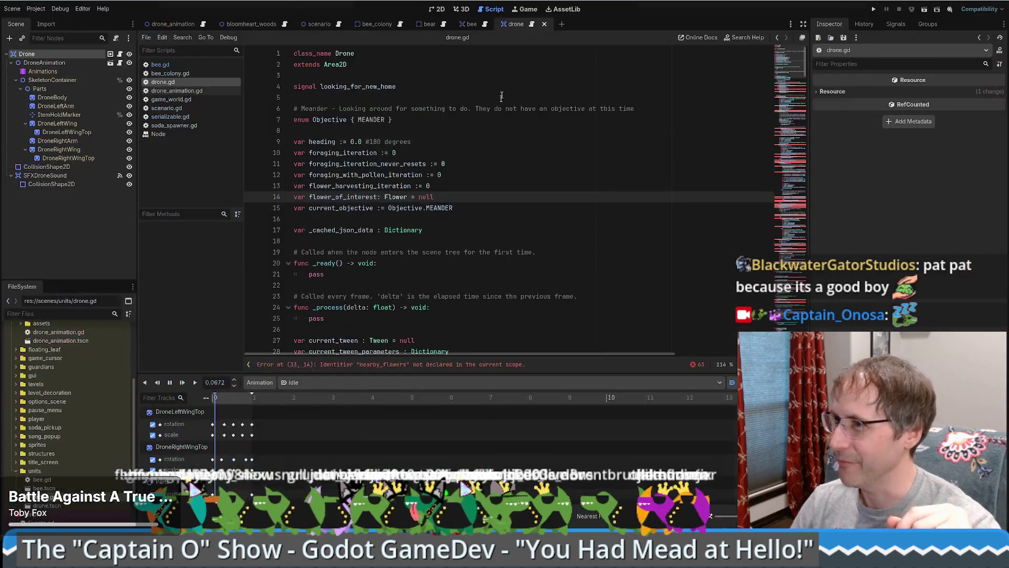
Open the drone_animation scene in 2D, make idle the Animations node's current animation, and play it.
{"action": "left_click", "coordinate": [435, 9]}
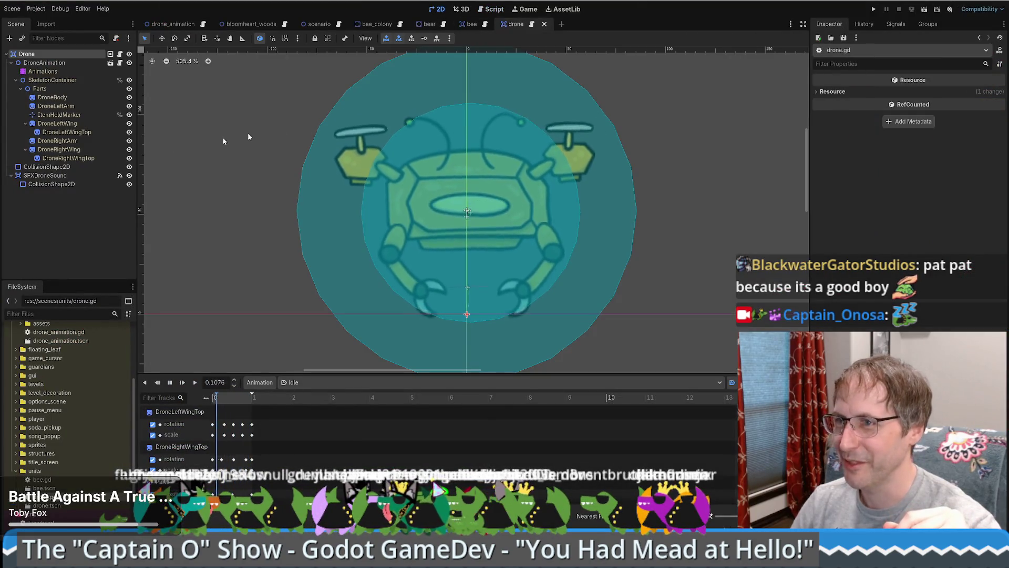
{"action": "left_click", "coordinate": [111, 62]}
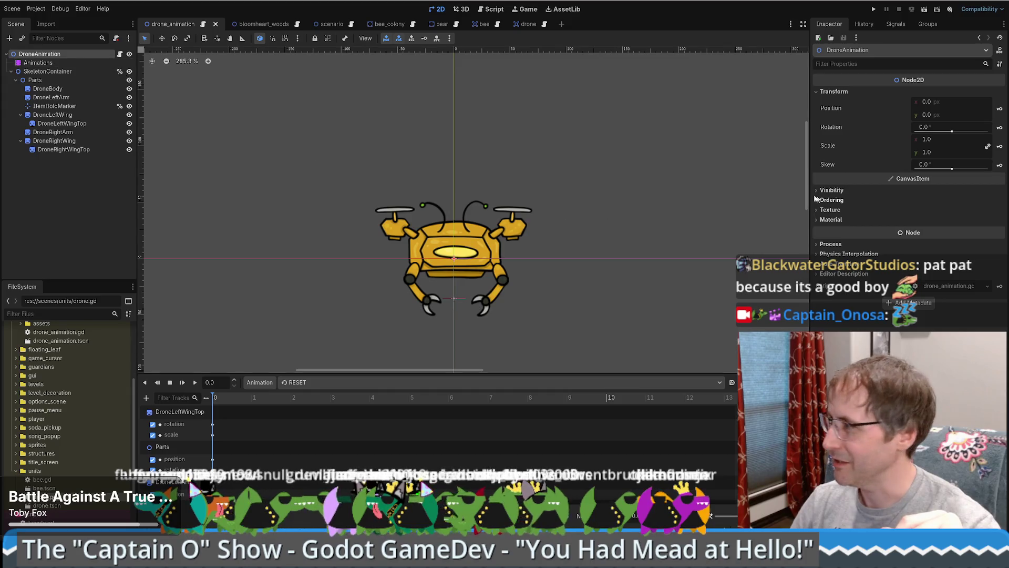
{"action": "left_click", "coordinate": [90, 64]}
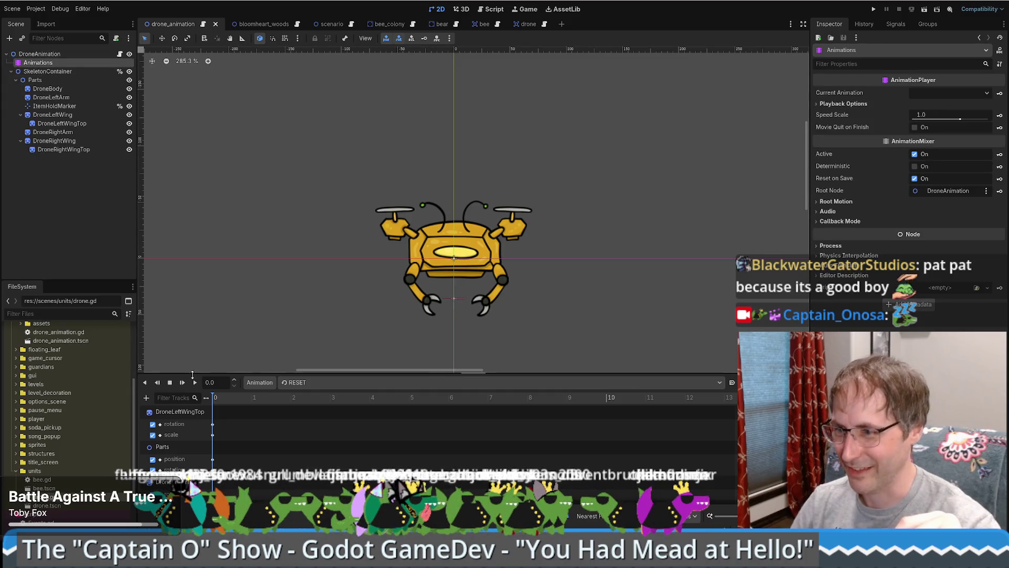
{"action": "left_click", "coordinate": [316, 382]}
{"action": "left_click", "coordinate": [309, 415]}
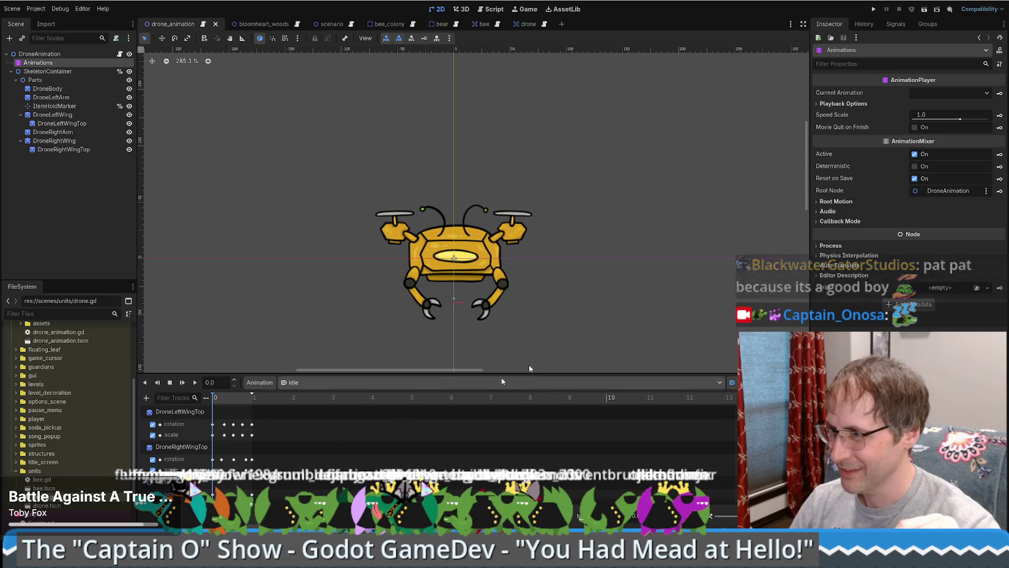
{"action": "left_click", "coordinate": [194, 383]}
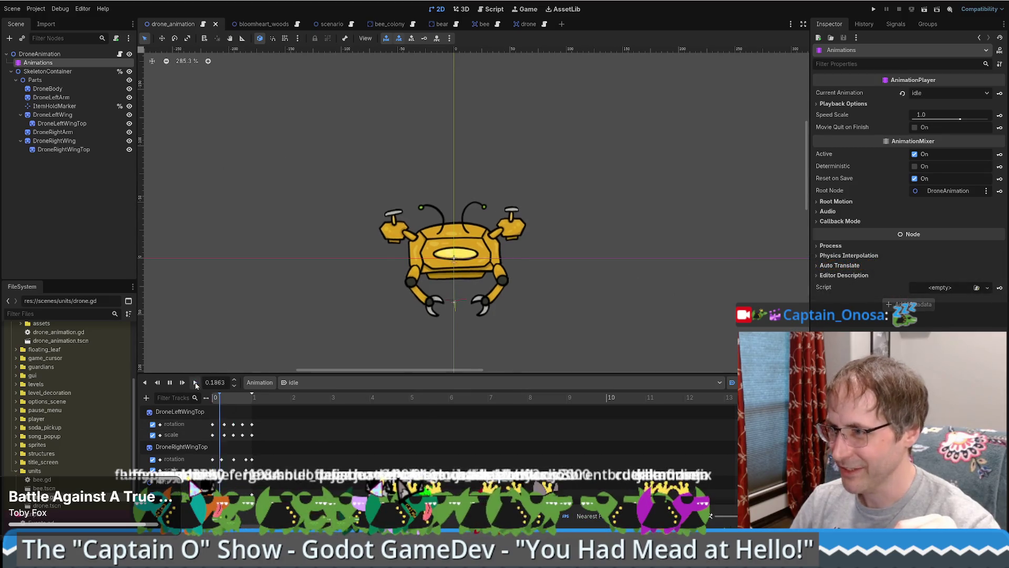